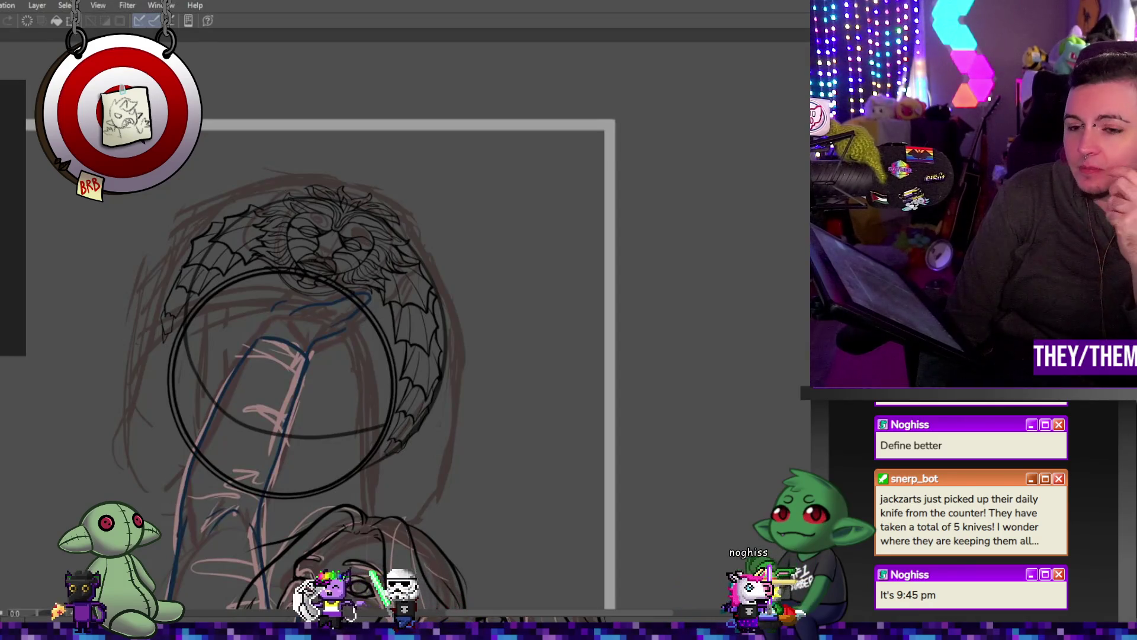
Zoom in on the circlet's right side and ink its scalloped bat-wing membrane lines
scroll(188, 280, "up", 5)
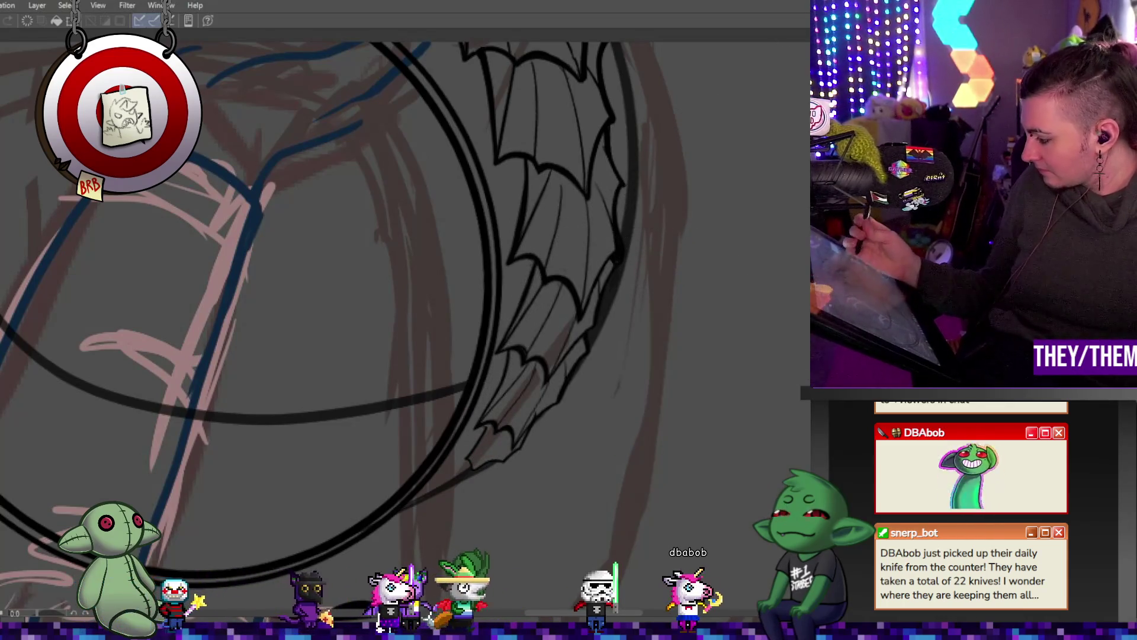
left_click_drag(355, 296, 414, 237)
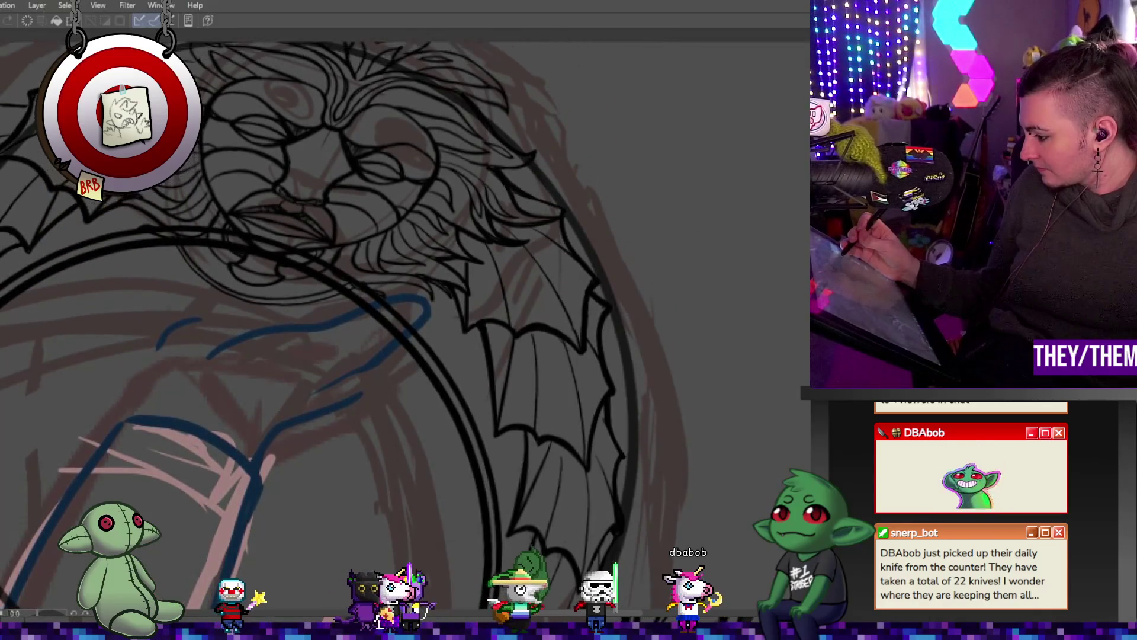
left_click_drag(596, 150, 596, 167)
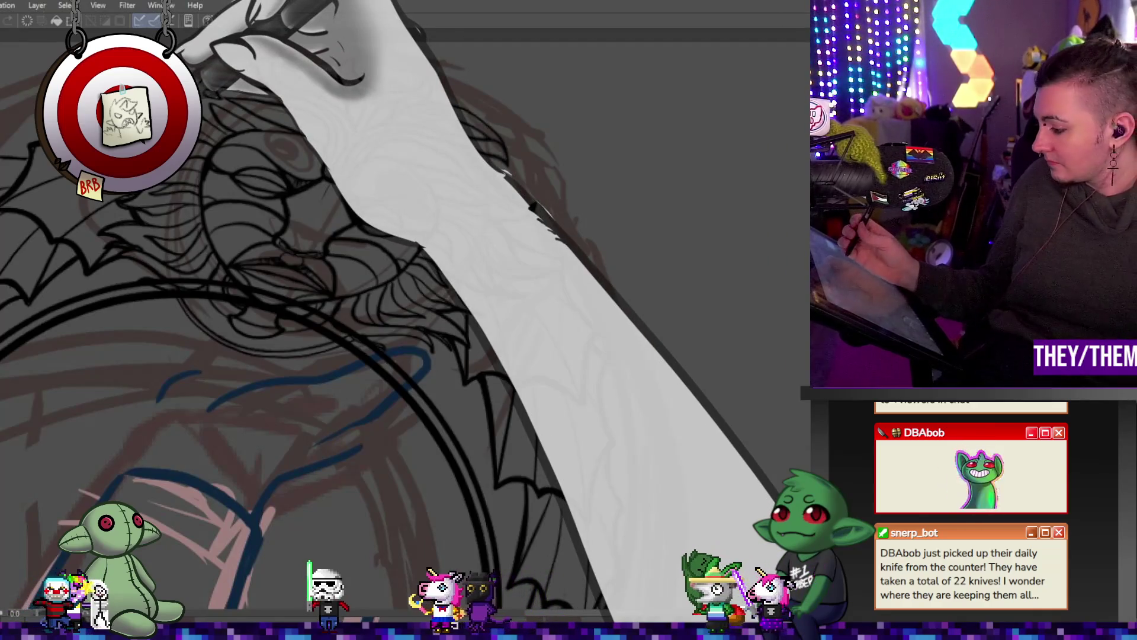
left_click_drag(414, 415, 414, 278)
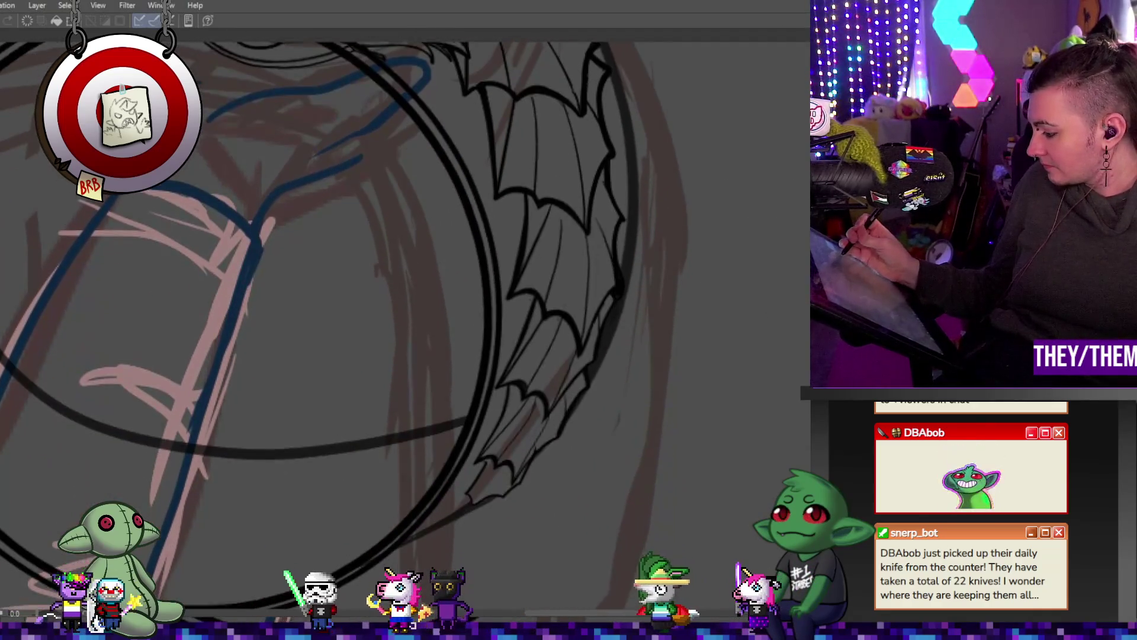
left_click_drag(646, 495, 647, 518)
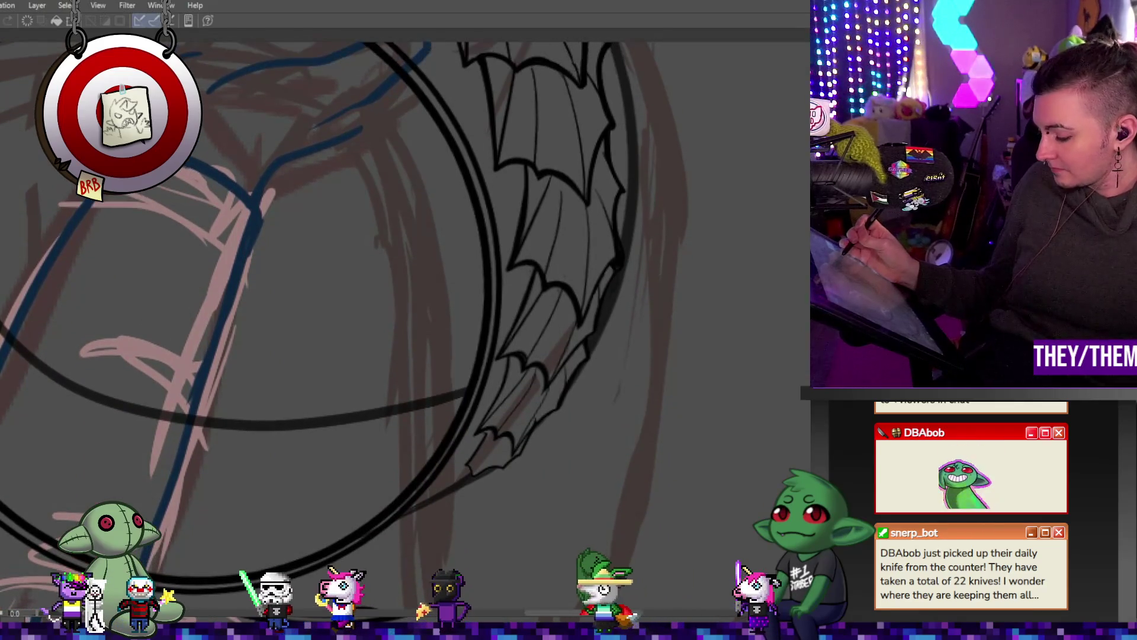
mouse_move(620, 465)
left_mouse_down()
mouse_move(190, 250)
mouse_move(233, 219)
mouse_move(204, 219)
left_mouse_up()
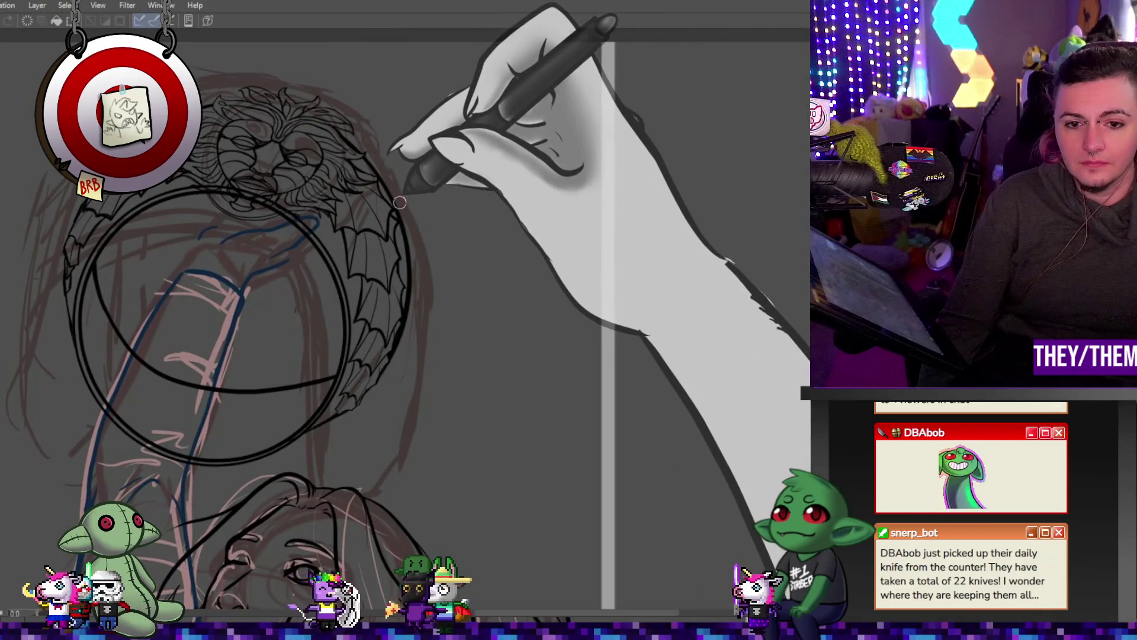
Zoom in on the ring and lion face, then zoom out to see the whole circlet
left_click_drag(311, 119, 210, 134)
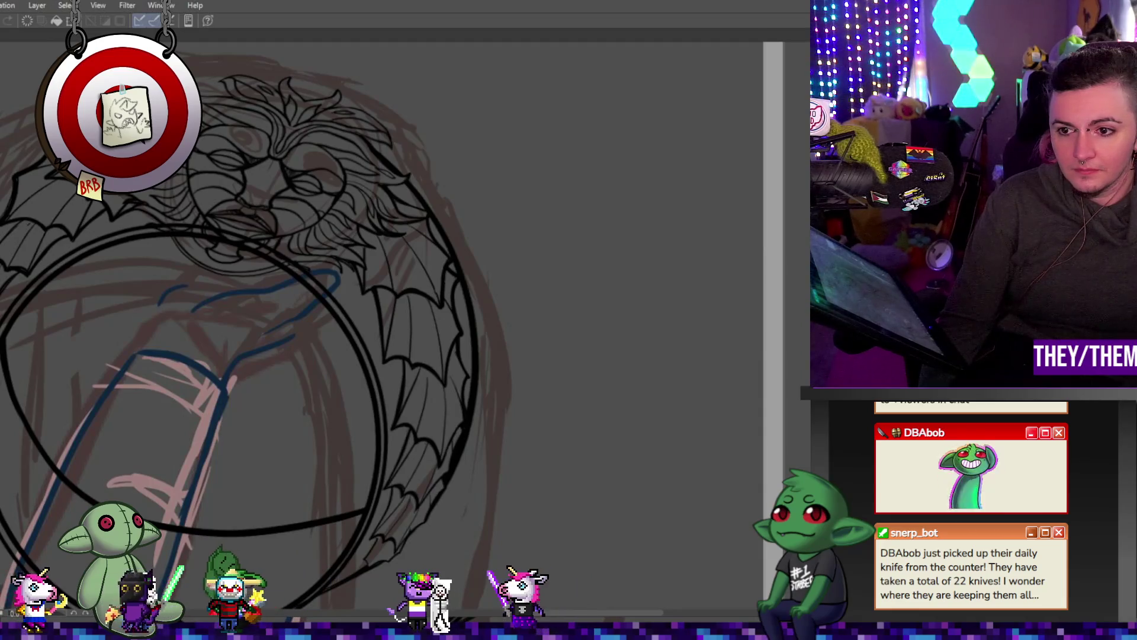
scroll(128, 201, "up", 2)
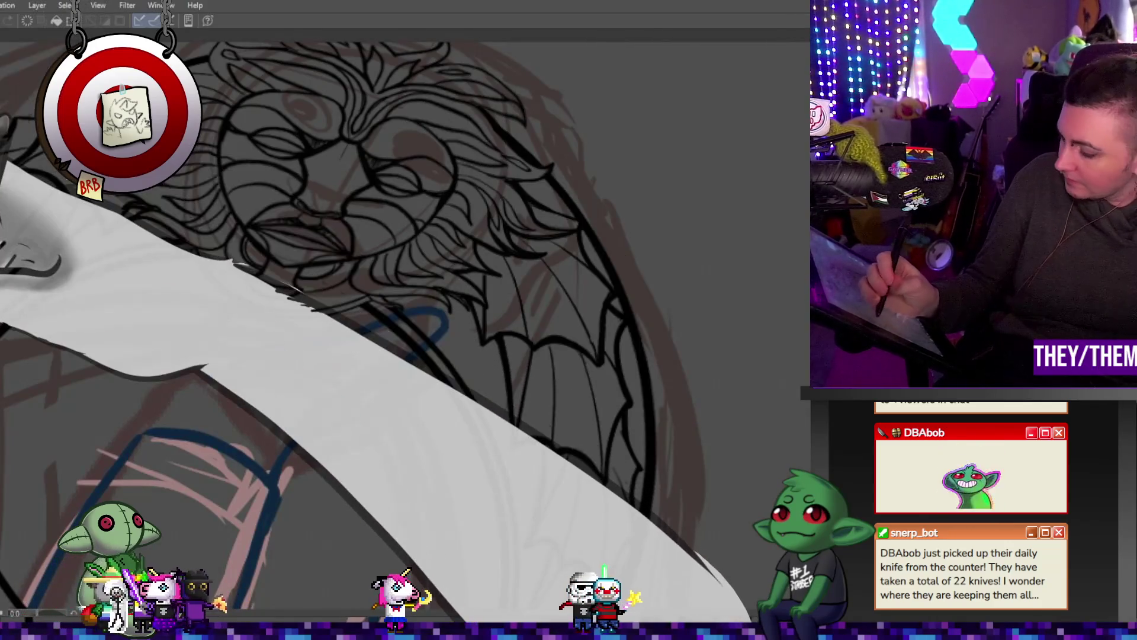
key("ctrl+minus")
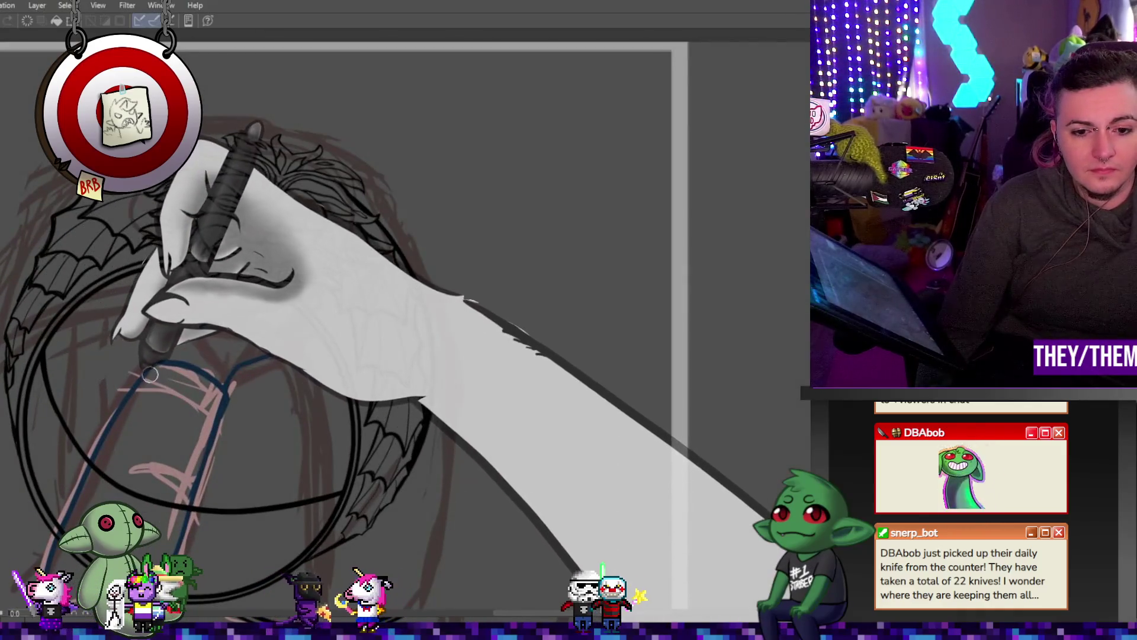
key("ctrl+minus")
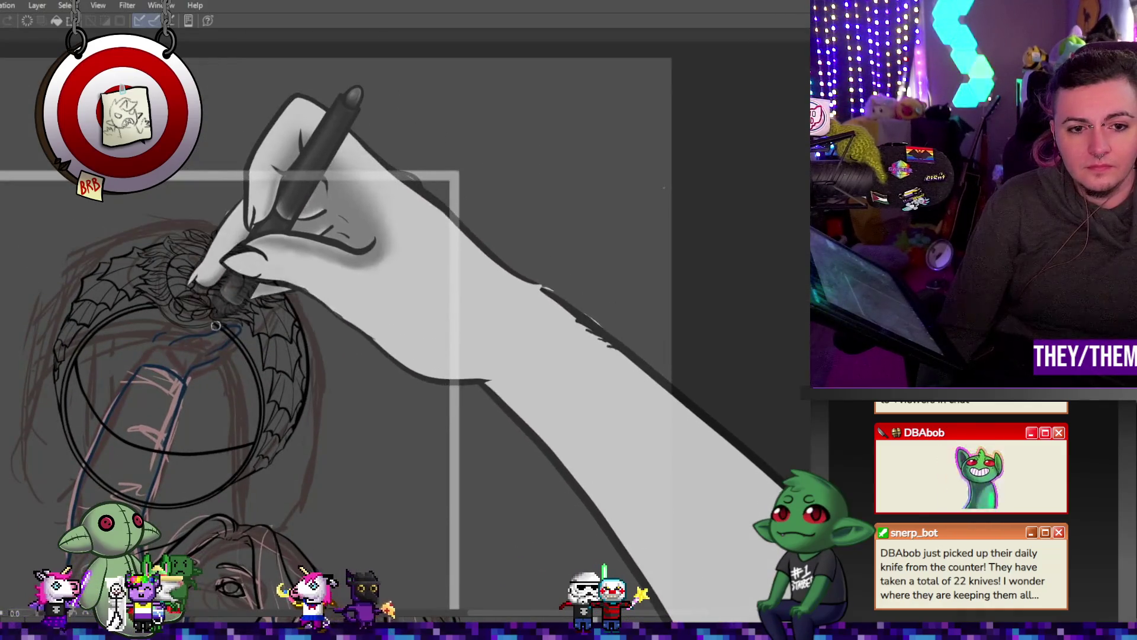
Begin a freehand lasso outline around the lower-left arc of the circlet's band
scroll(190, 461, "up", 5)
scroll(191, 460, "down", 1)
scroll(187, 459, "down", 1)
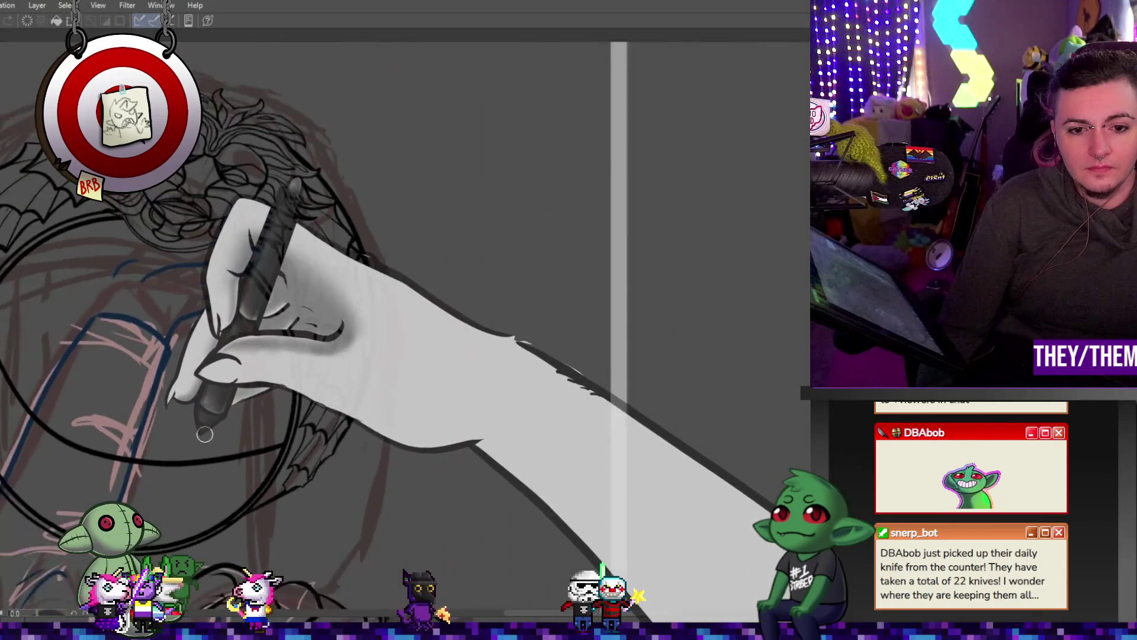
scroll(180, 456, "down", 2)
scroll(171, 453, "up", 3)
scroll(166, 459, "up", 1)
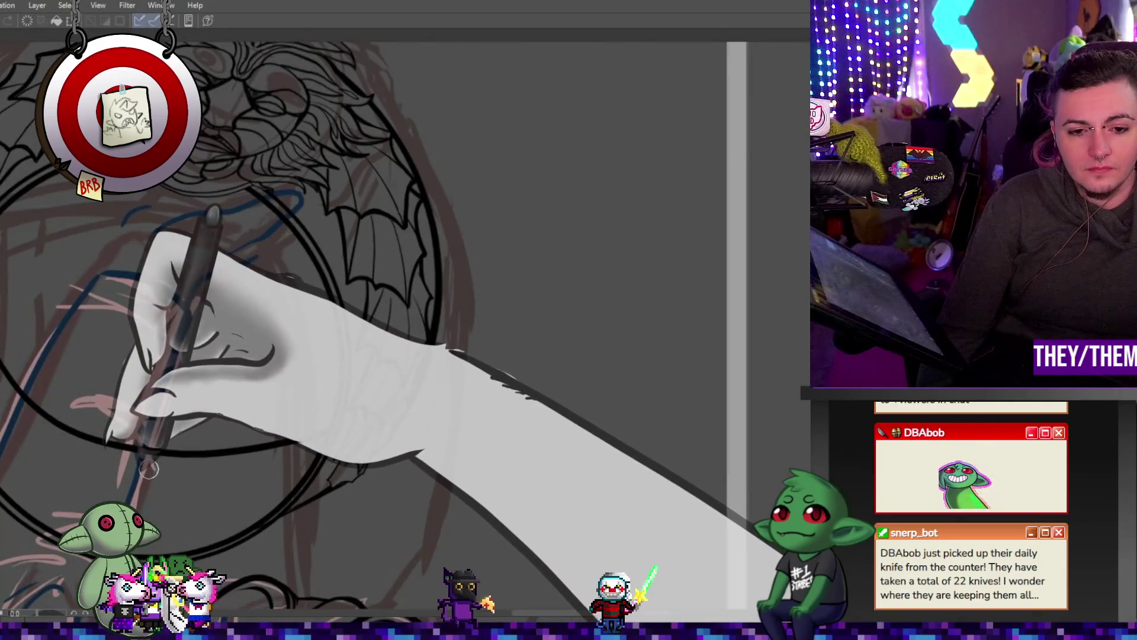
scroll(157, 469, "up", 1)
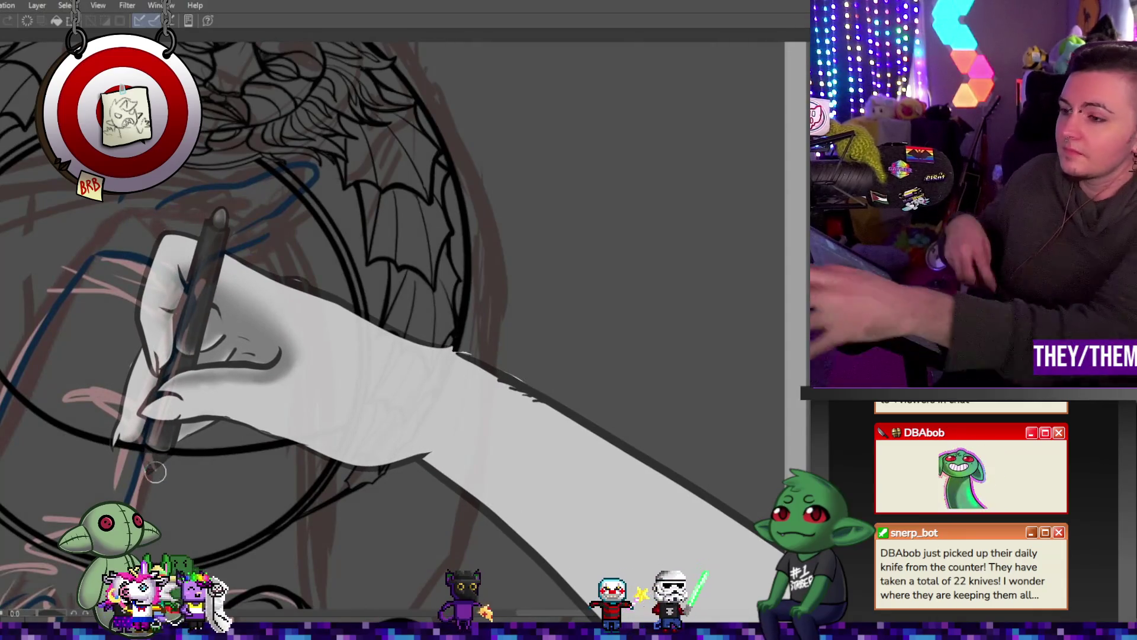
mouse_move(156, 472)
left_mouse_down()
mouse_move(409, 399)
mouse_move(297, 523)
mouse_move(367, 485)
mouse_move(415, 435)
mouse_move(274, 539)
mouse_move(290, 529)
mouse_move(295, 550)
mouse_move(177, 356)
mouse_move(195, 332)
mouse_move(314, 450)
left_mouse_up()
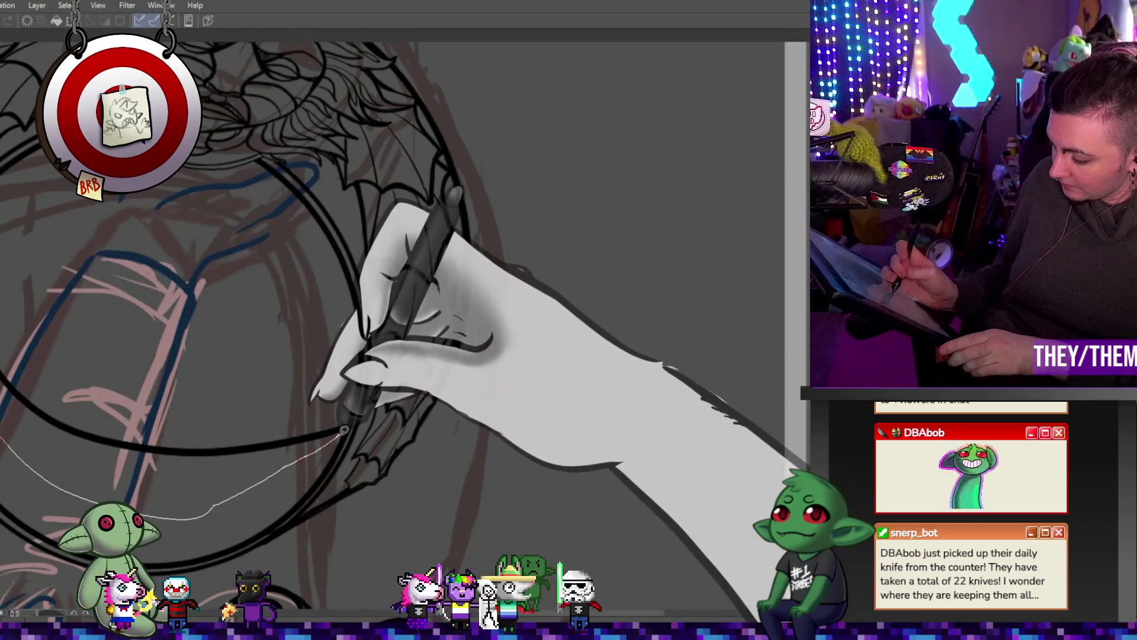
Close the lasso on the ring's lower-left arc, tilt it slightly into alignment, and deselect
left_click_drag(314, 450, 273, 305)
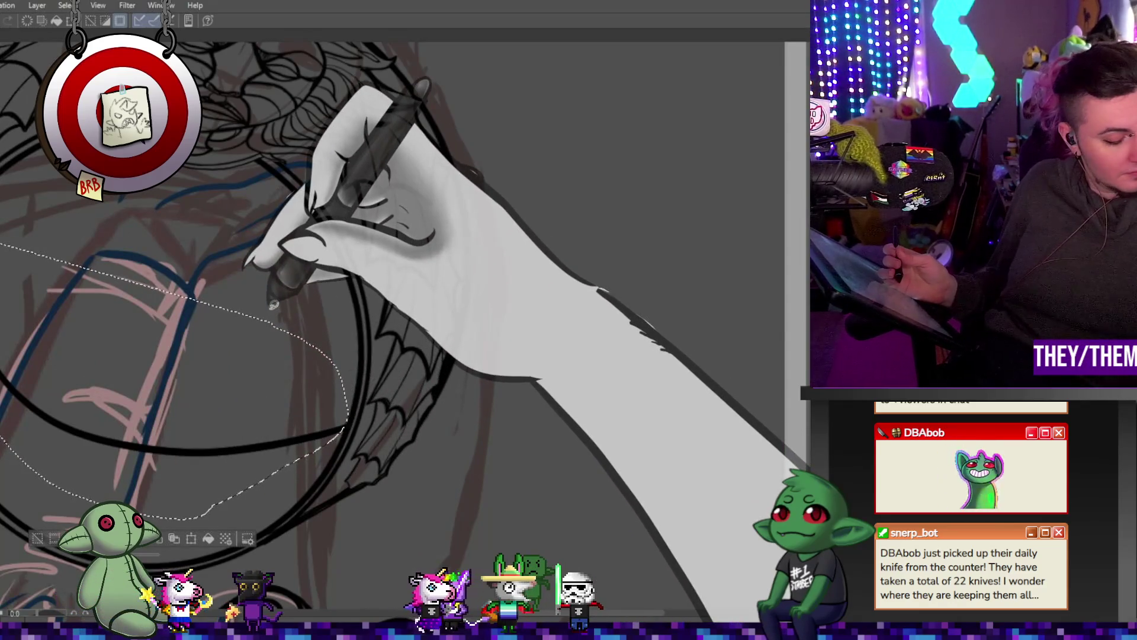
key("ctrl+t")
left_click_drag(373, 393, 295, 413)
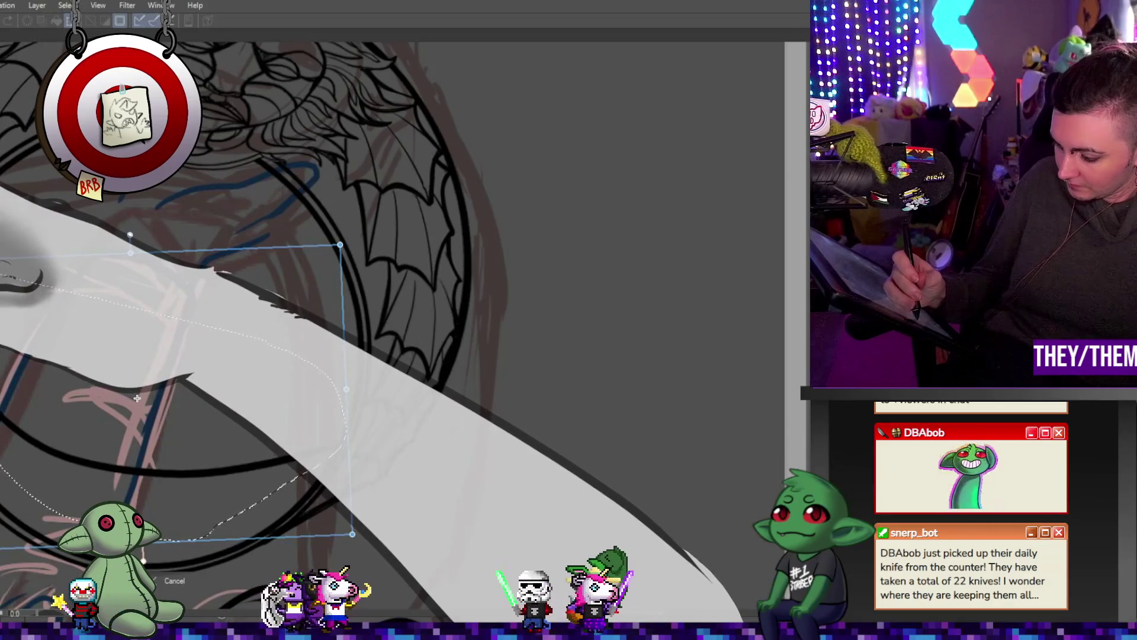
key("ctrl+d")
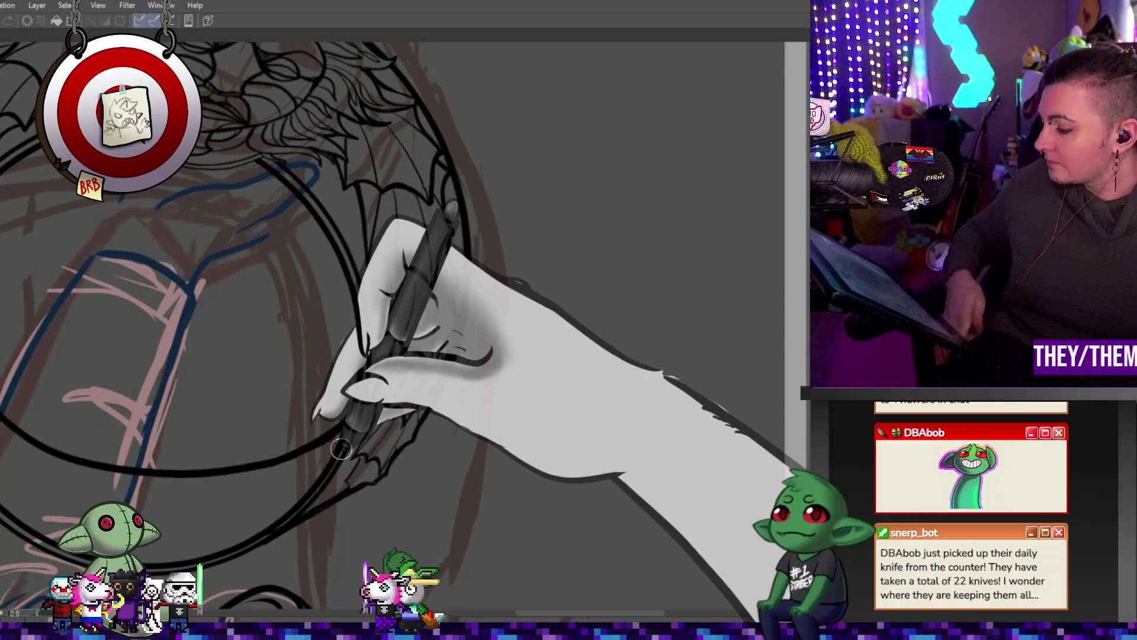
scroll(349, 375, "down", 5)
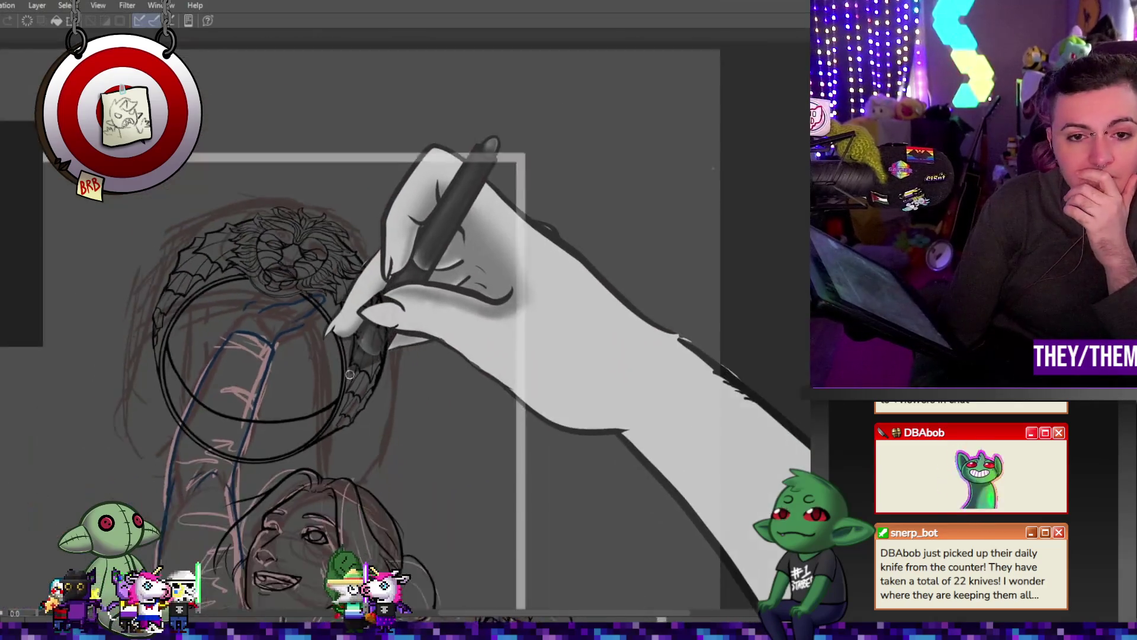
scroll(355, 361, "up", 5)
scroll(367, 344, "up", 2)
scroll(391, 314, "down", 5)
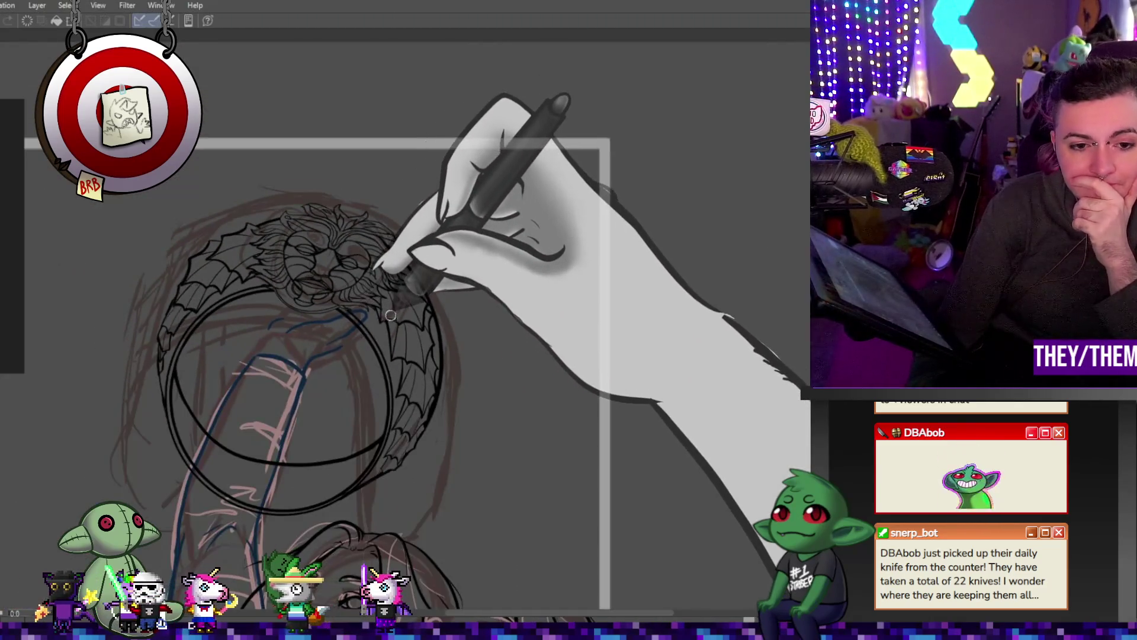
scroll(408, 323, "down", 3)
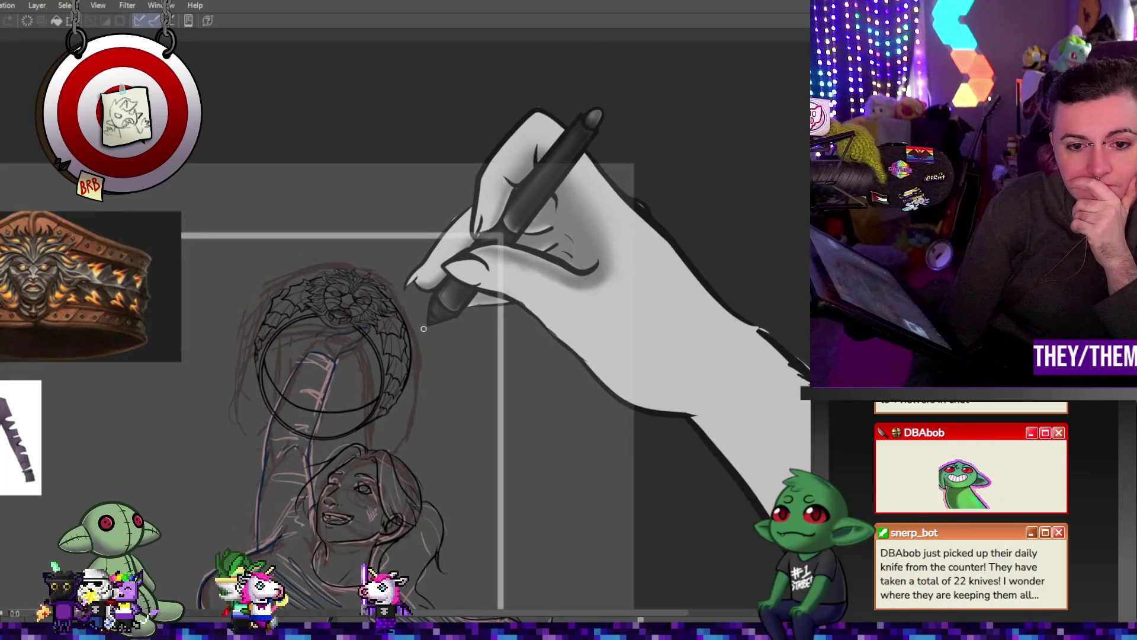
scroll(415, 333, "up", 2)
scroll(368, 355, "down", 2)
scroll(327, 381, "up", 2)
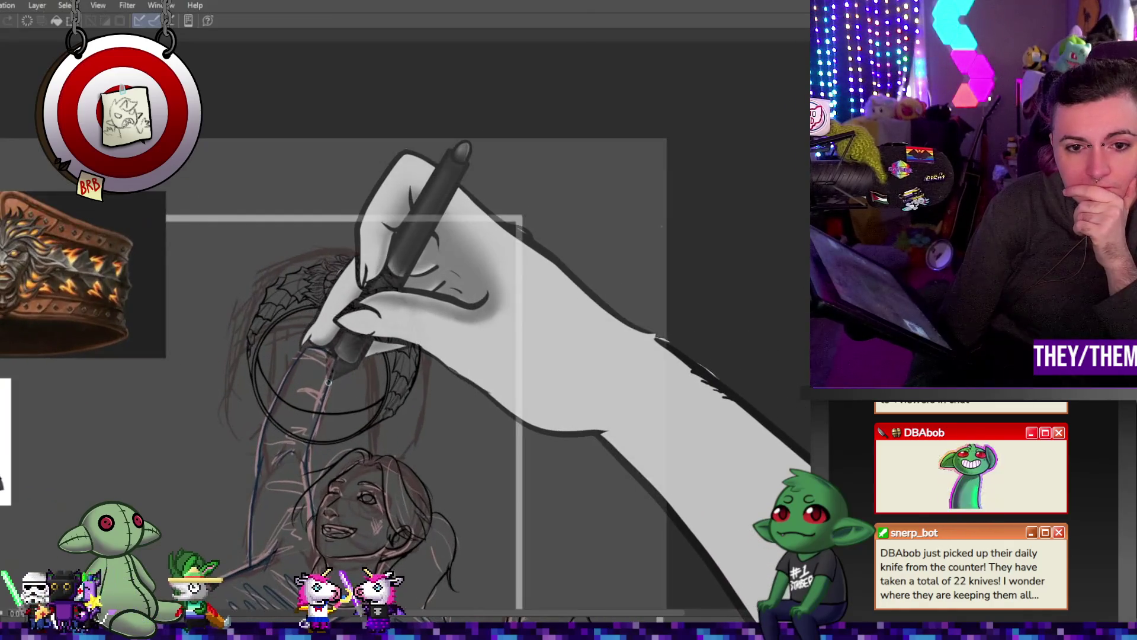
scroll(325, 385, "up", 1)
scroll(320, 391, "up", 1)
scroll(311, 400, "up", 1)
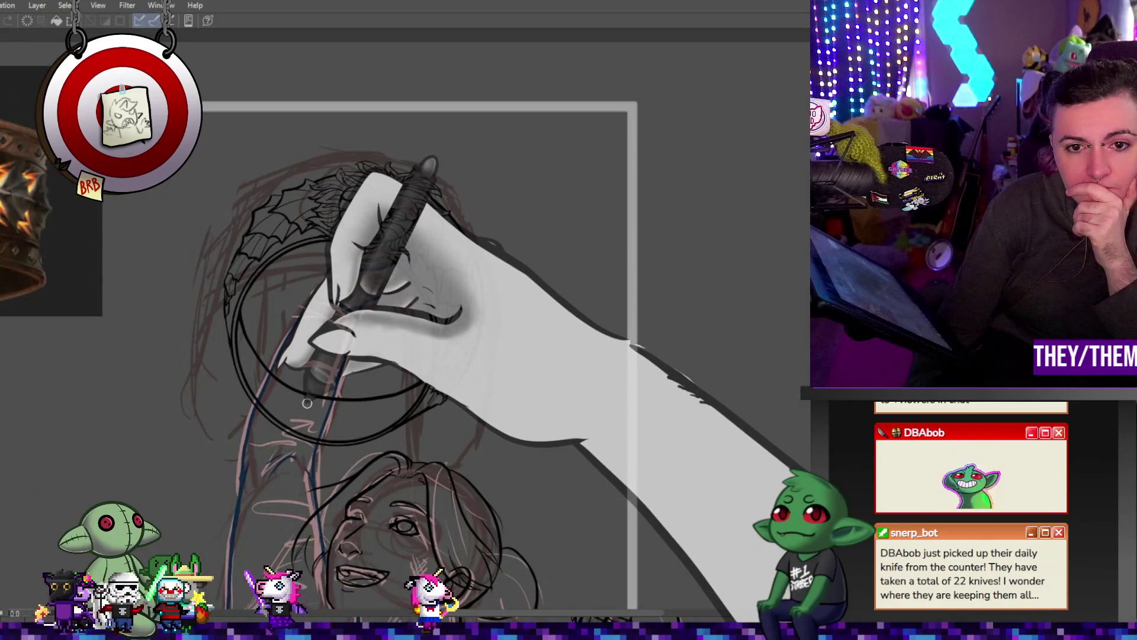
scroll(306, 402, "up", 1)
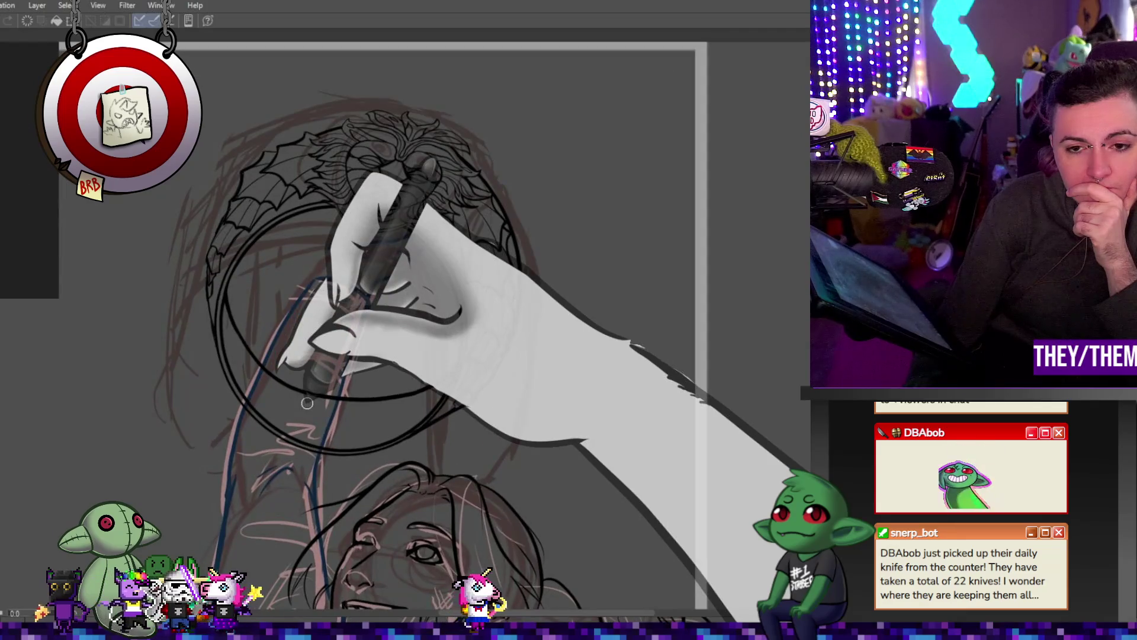
scroll(307, 403, "down", 1)
scroll(307, 403, "up", 1)
scroll(332, 355, "down", 1)
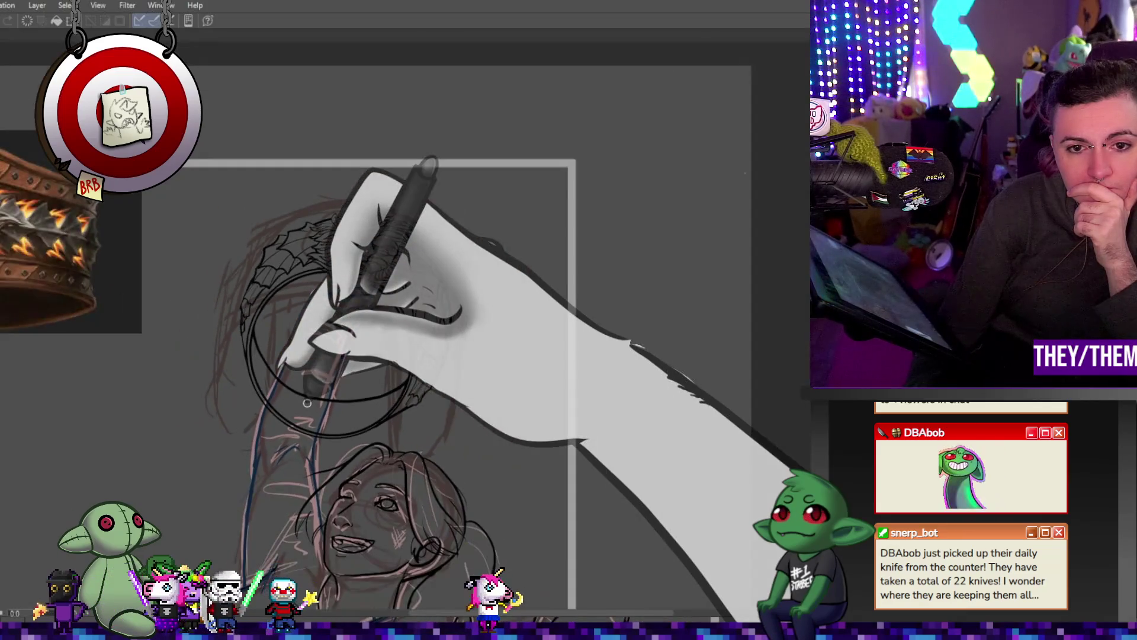
Ink the ring, bat wings, face ornament and gripping hand, then hide the rough sketch
scroll(368, 270, "up", 1)
scroll(368, 270, "up", 2)
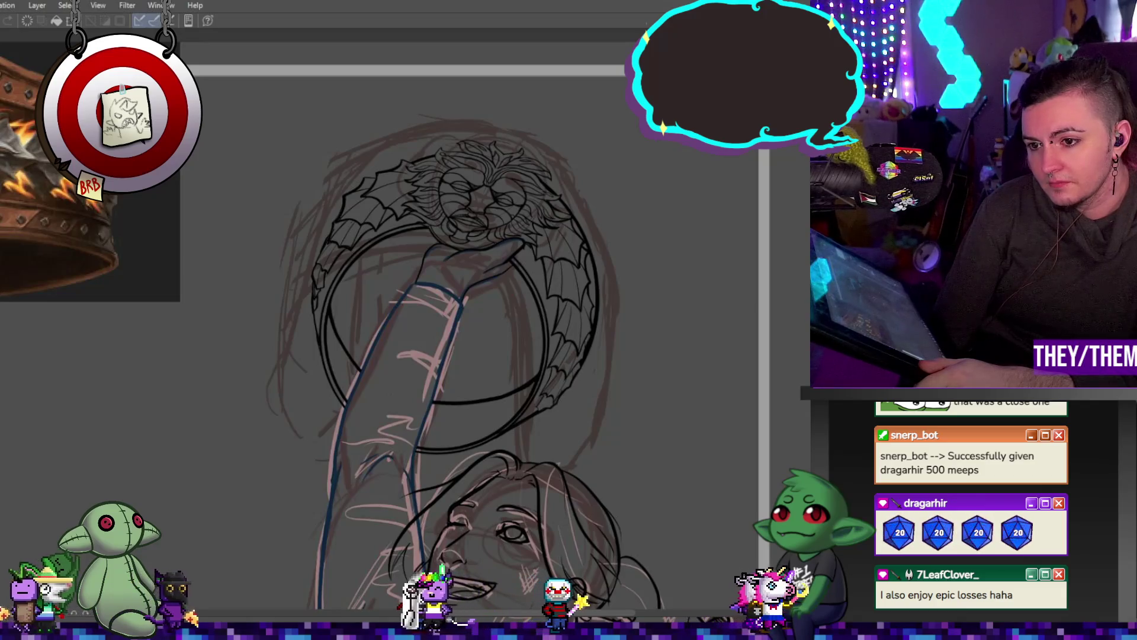
key("v")
key("v")
key("v")
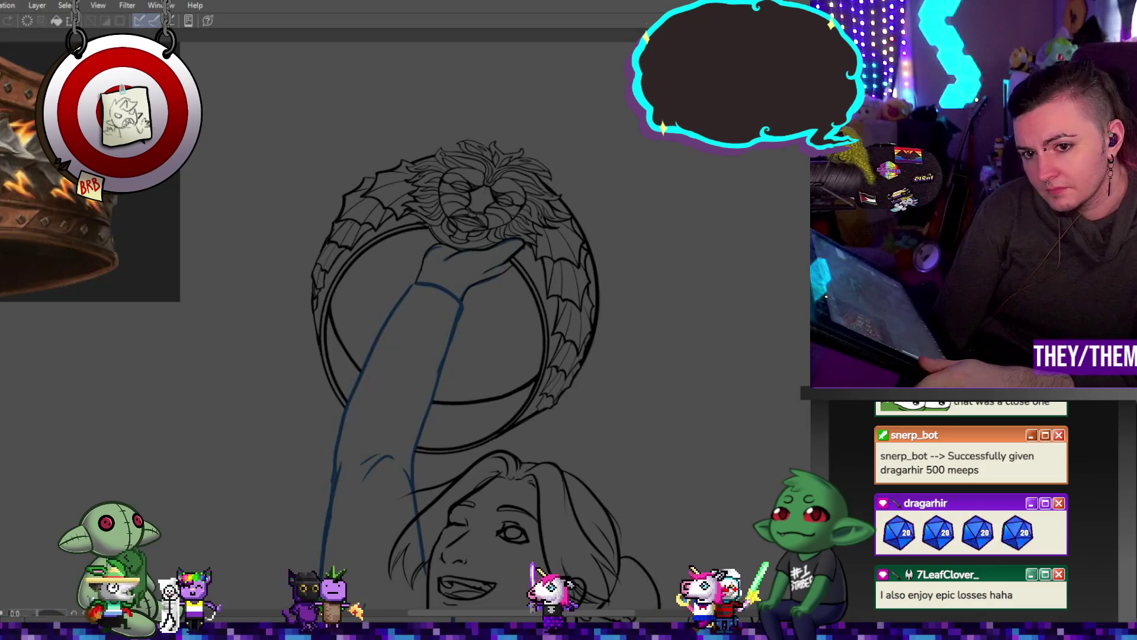
Zoom and pan the view to bring the shoulder edge into close-up for inking
scroll(501, 254, "up", 5)
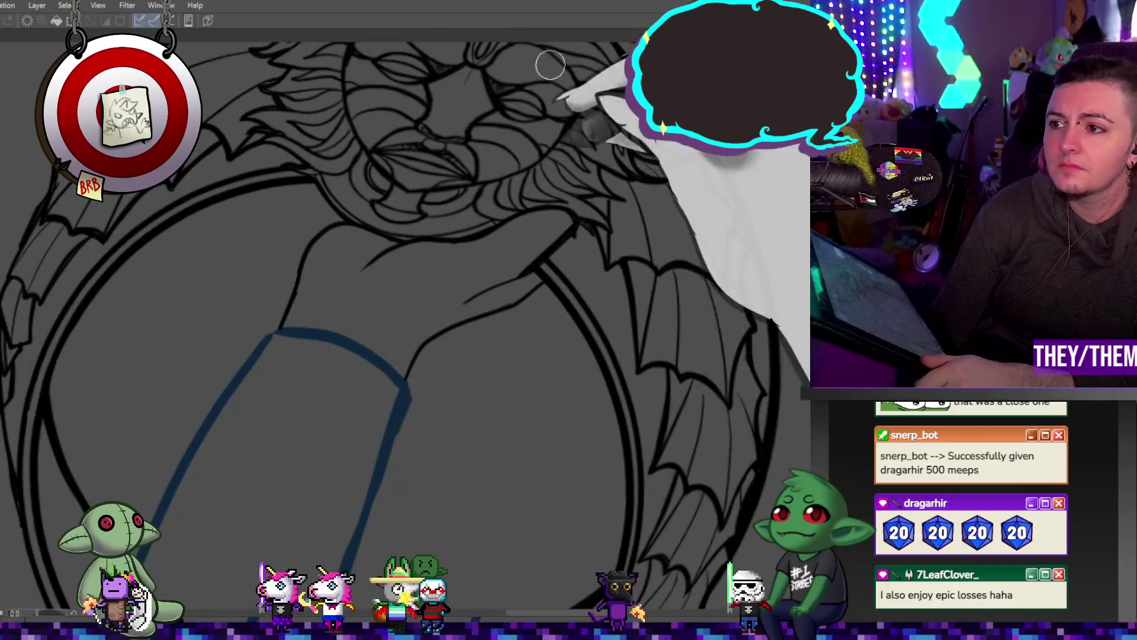
scroll(588, 254, "down", 2)
scroll(588, 255, "down", 3)
scroll(601, 426, "up", 3)
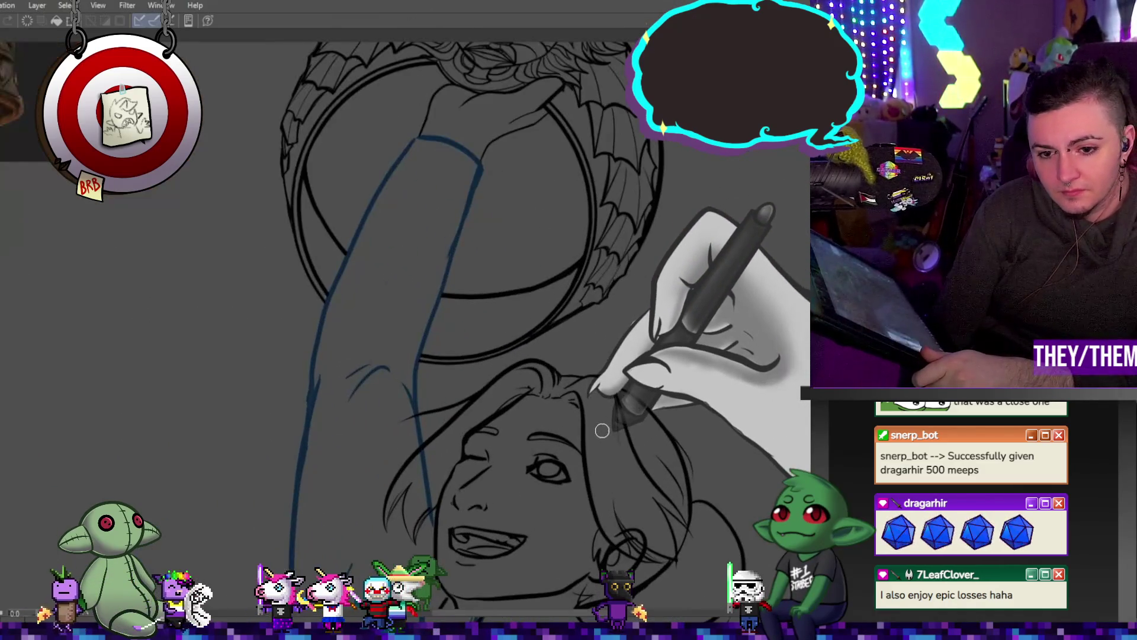
scroll(600, 431, "down", 1)
scroll(562, 484, "up", 2)
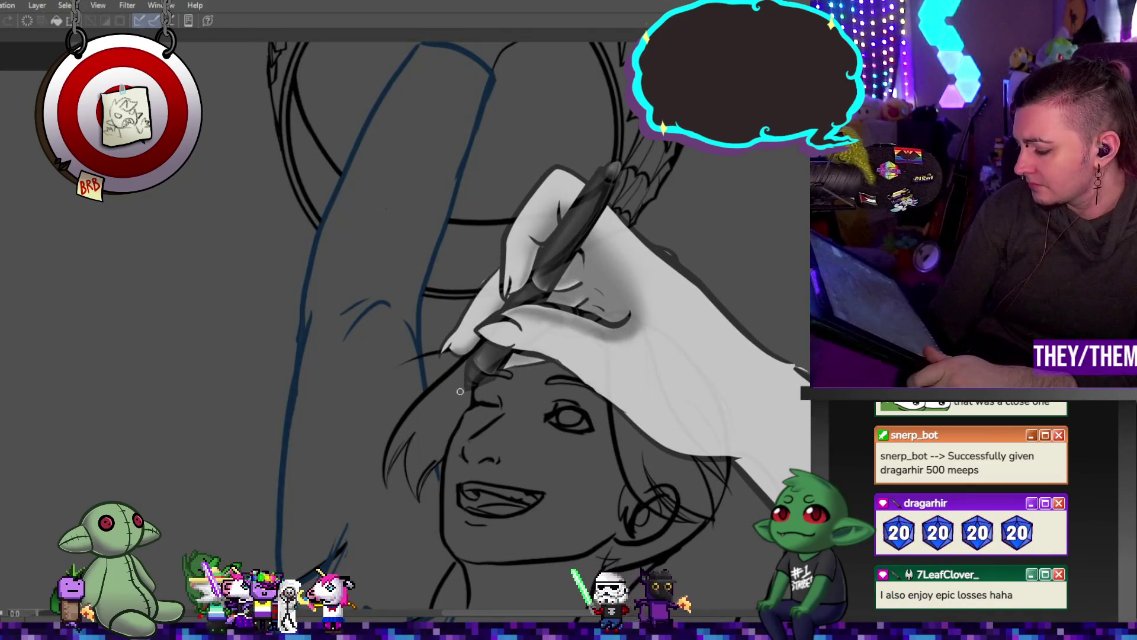
scroll(460, 391, "down", 5)
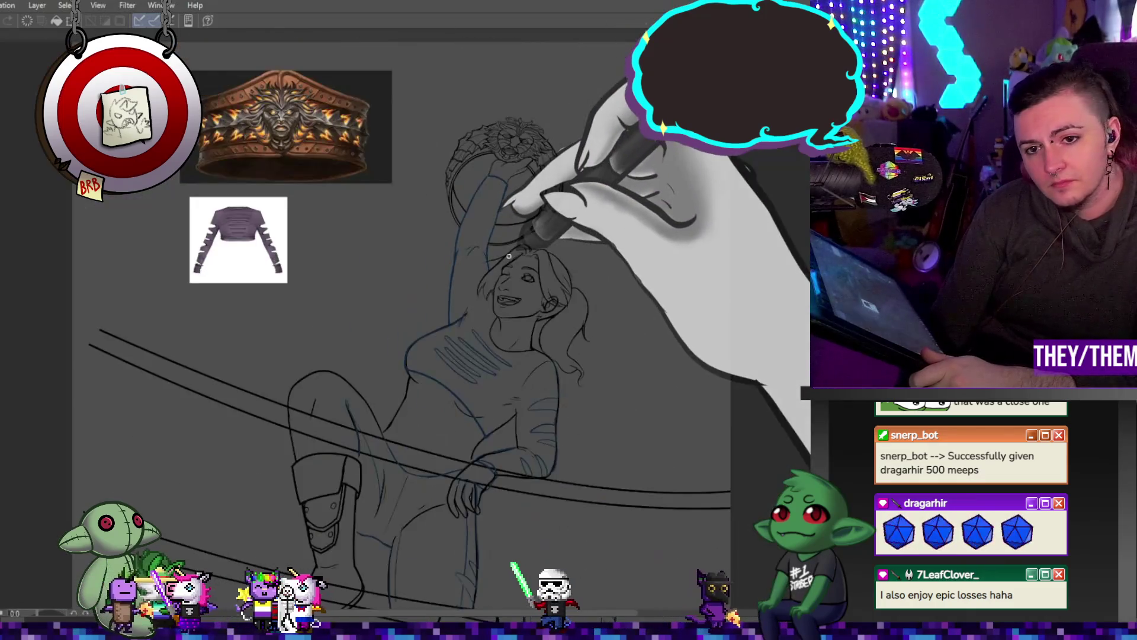
scroll(673, 415, "down", 1)
scroll(674, 429, "up", 3)
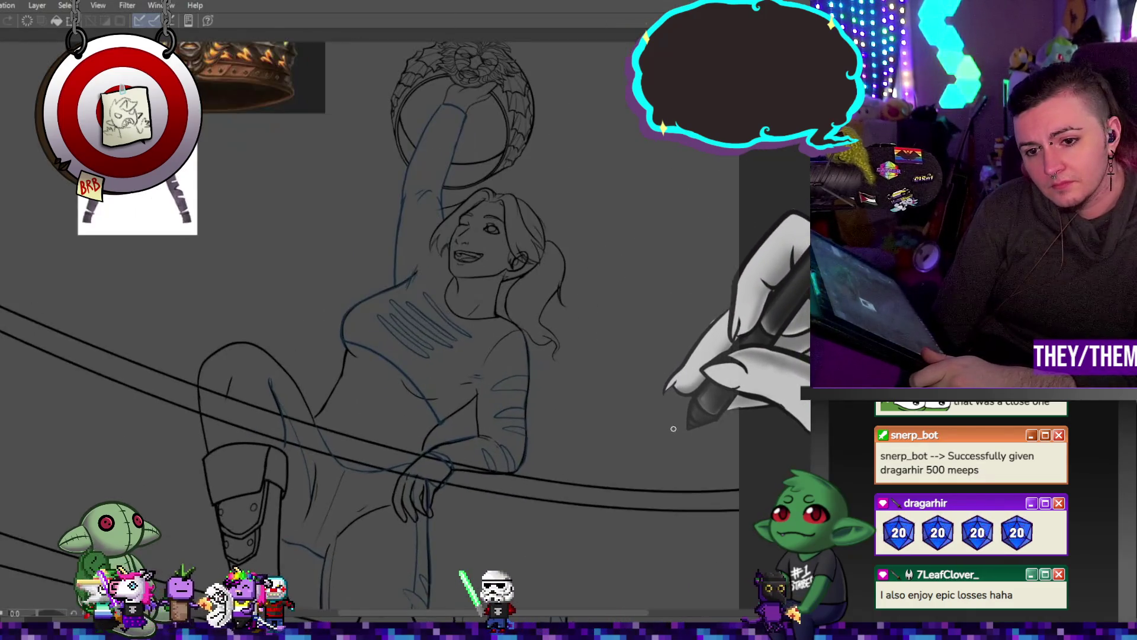
scroll(673, 428, "up", 2)
scroll(580, 379, "up", 2)
scroll(516, 353, "up", 1)
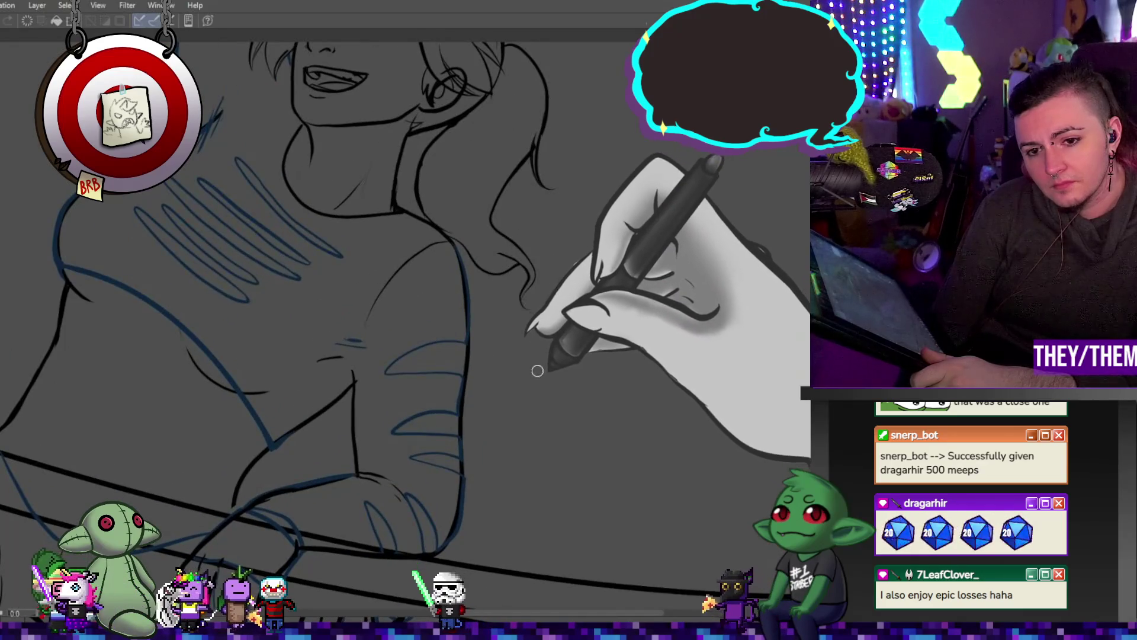
scroll(506, 361, "up", 1)
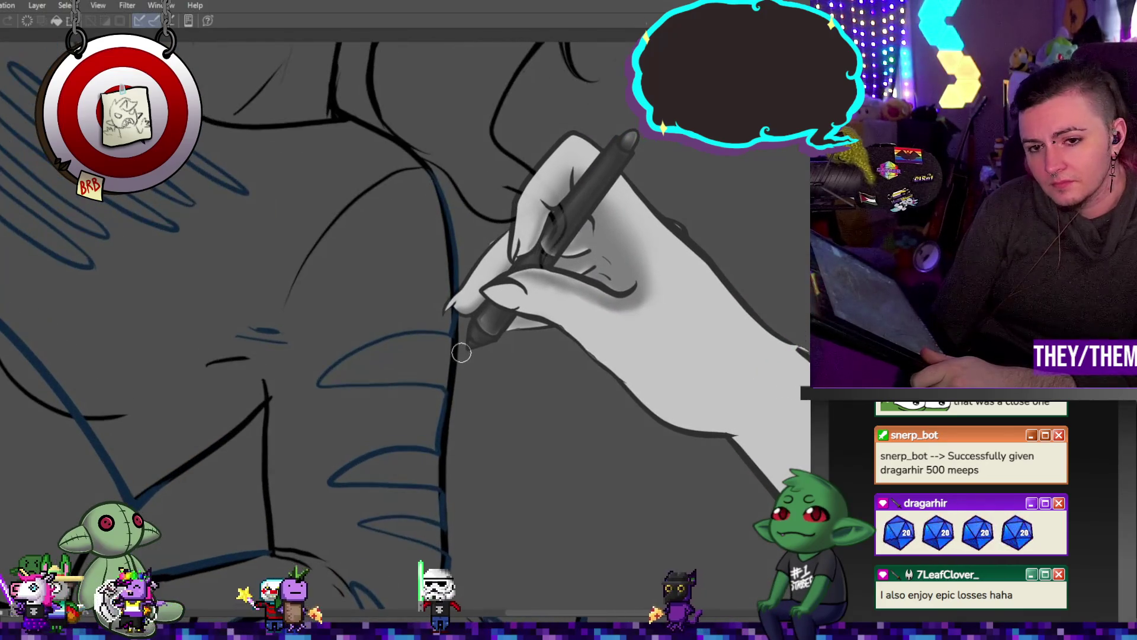
left_click_drag(466, 349, 439, 321)
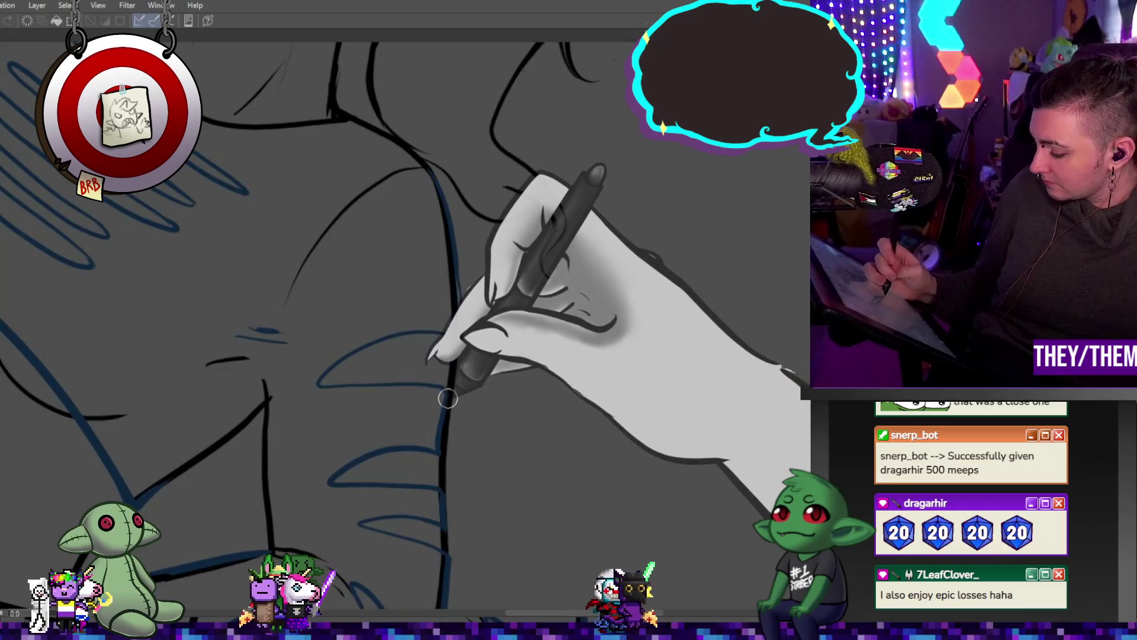
Ink the shoulder contour and upper-arm outline over the blue sketch above the rope
left_click_drag(448, 335, 450, 407)
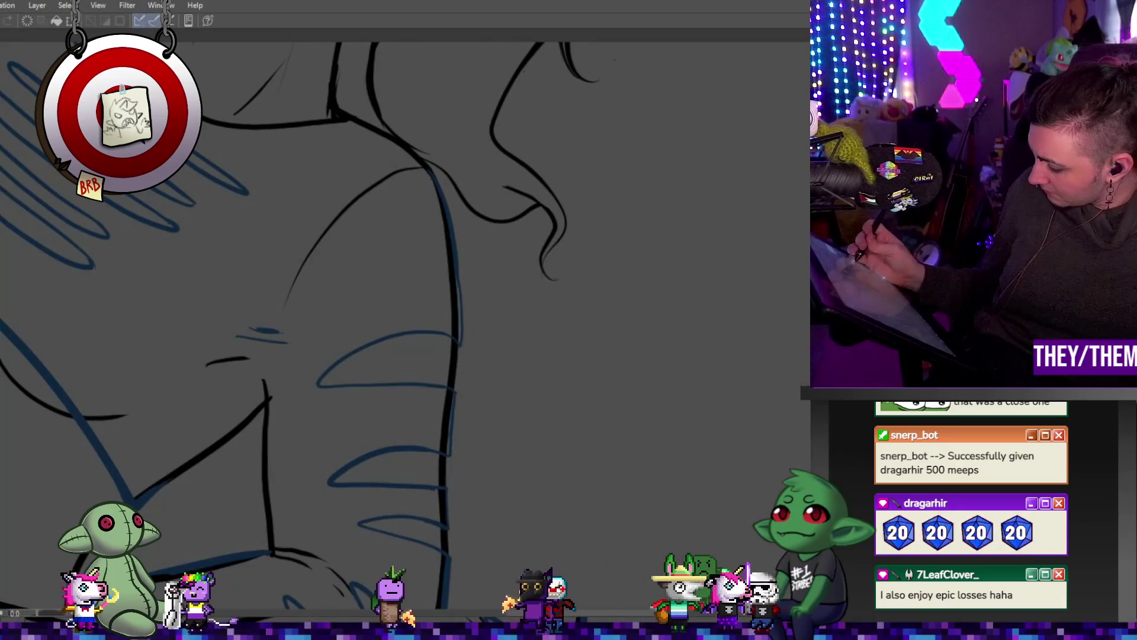
scroll(403, 326, "down", 3)
scroll(402, 326, "down", 1)
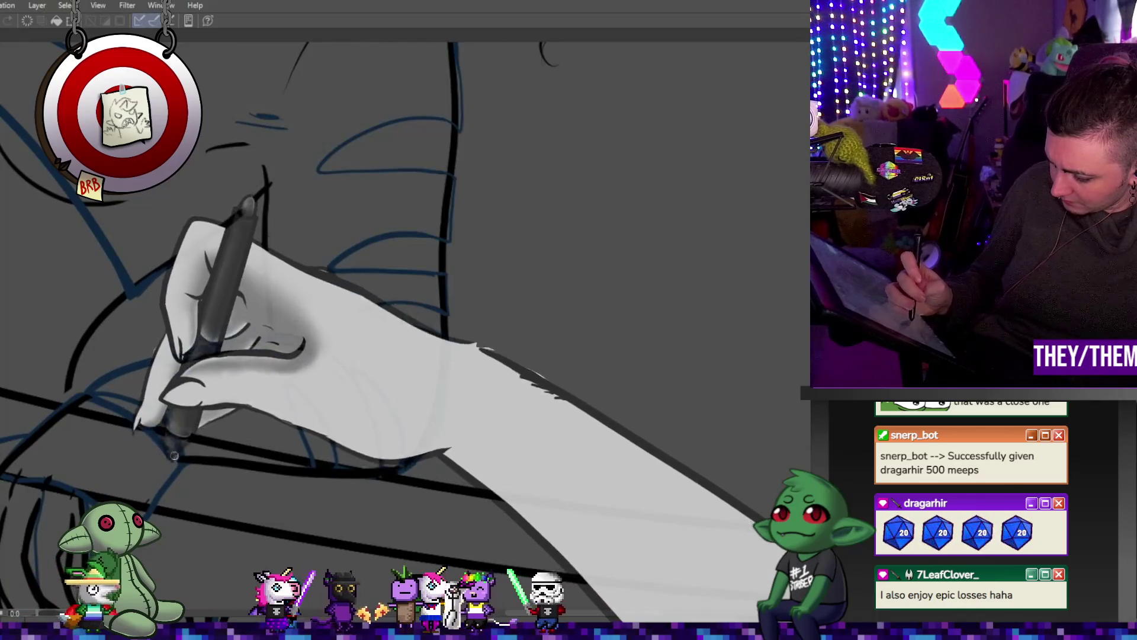
left_click_drag(159, 489, 203, 418)
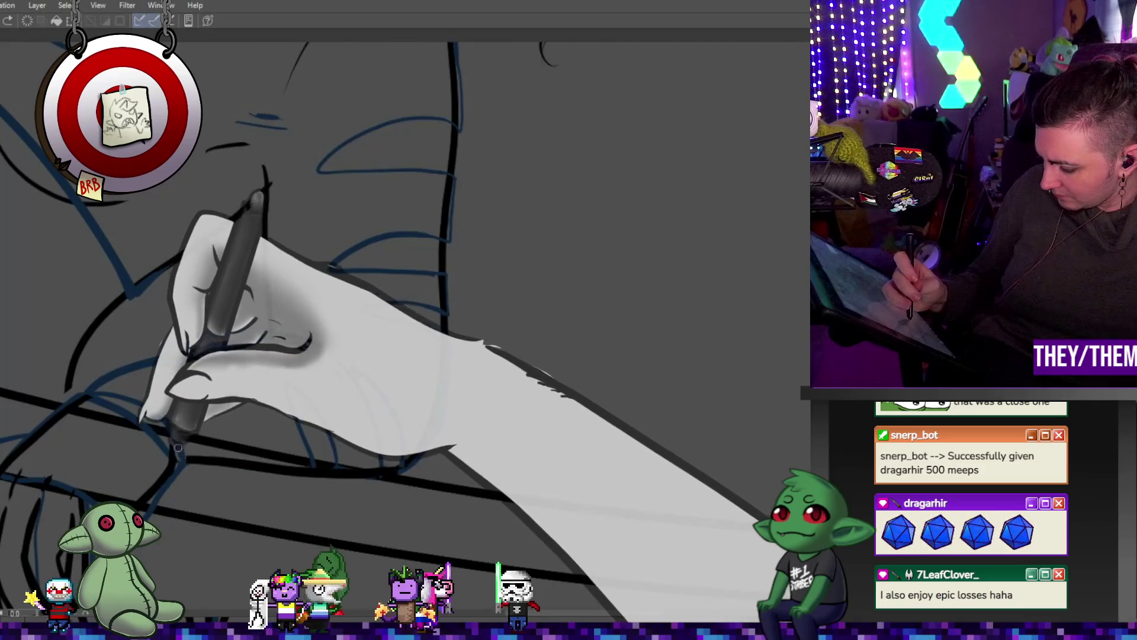
left_click_drag(189, 406, 161, 422)
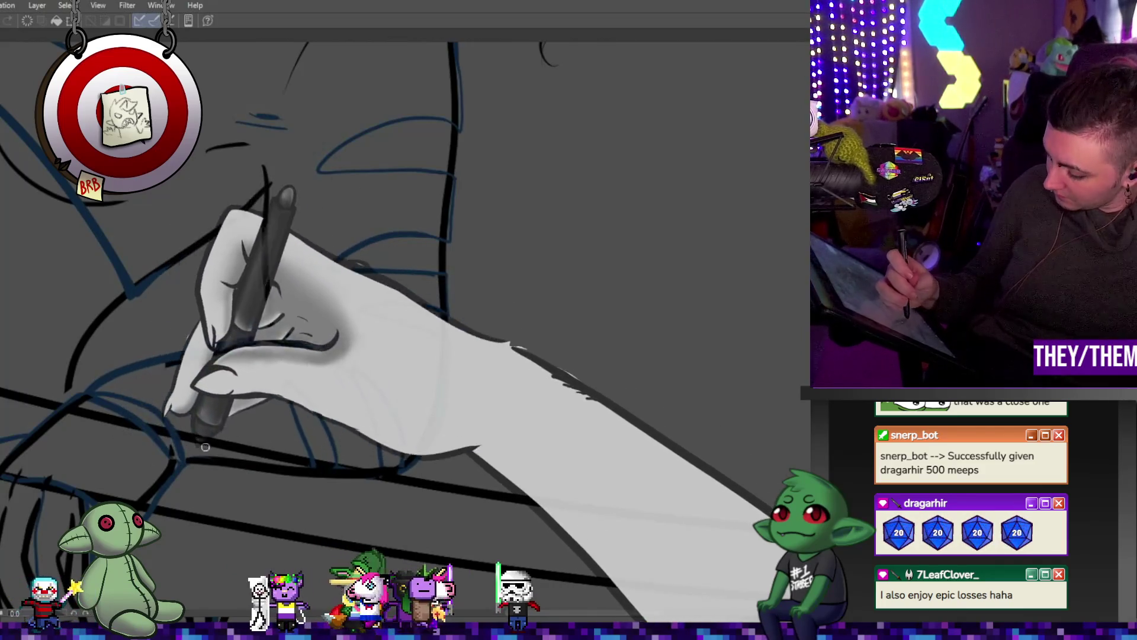
mouse_move(225, 455)
left_mouse_down()
mouse_move(251, 452)
mouse_move(230, 459)
left_mouse_up()
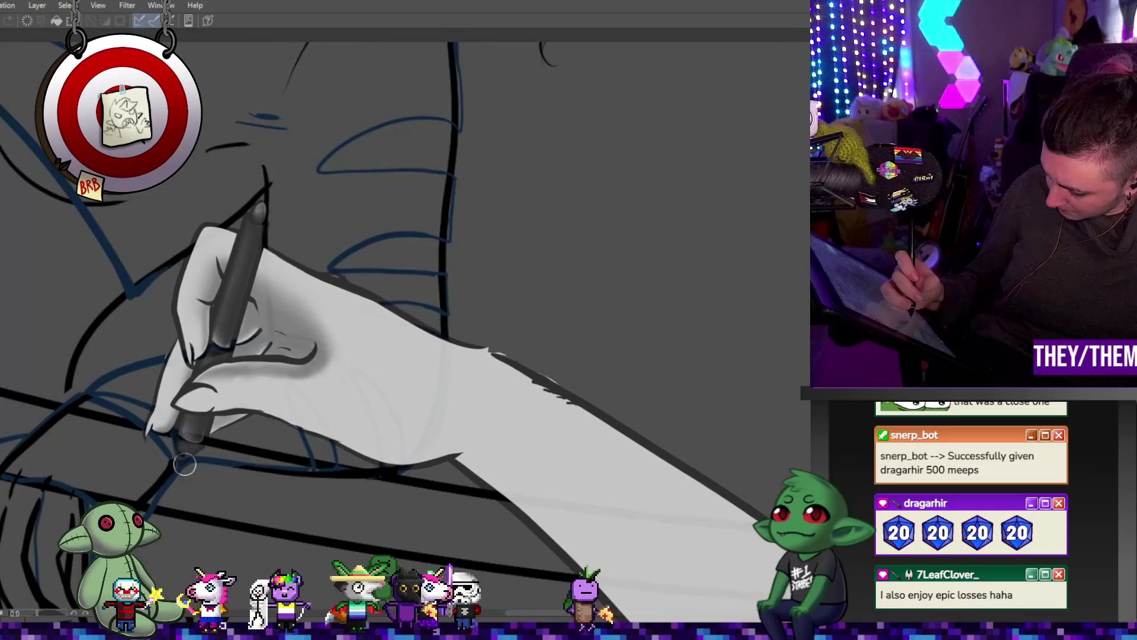
mouse_move(251, 469)
left_mouse_down()
mouse_move(179, 460)
mouse_move(191, 436)
mouse_move(334, 447)
mouse_move(401, 469)
left_mouse_up()
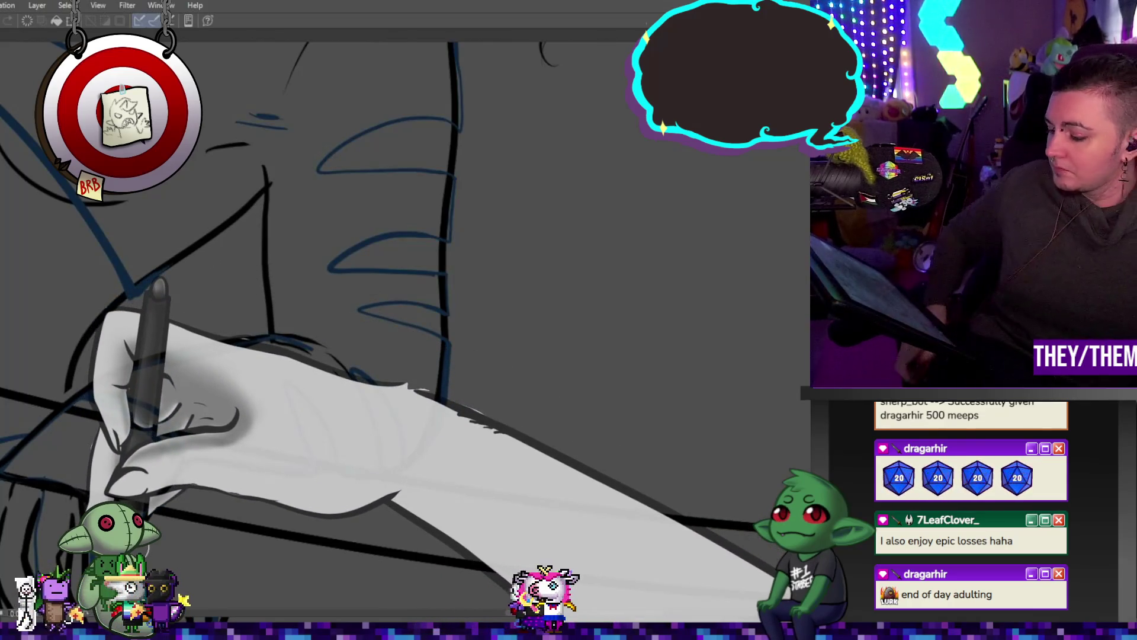
scroll(355, 164, "down", 2)
scroll(381, 241, "down", 2)
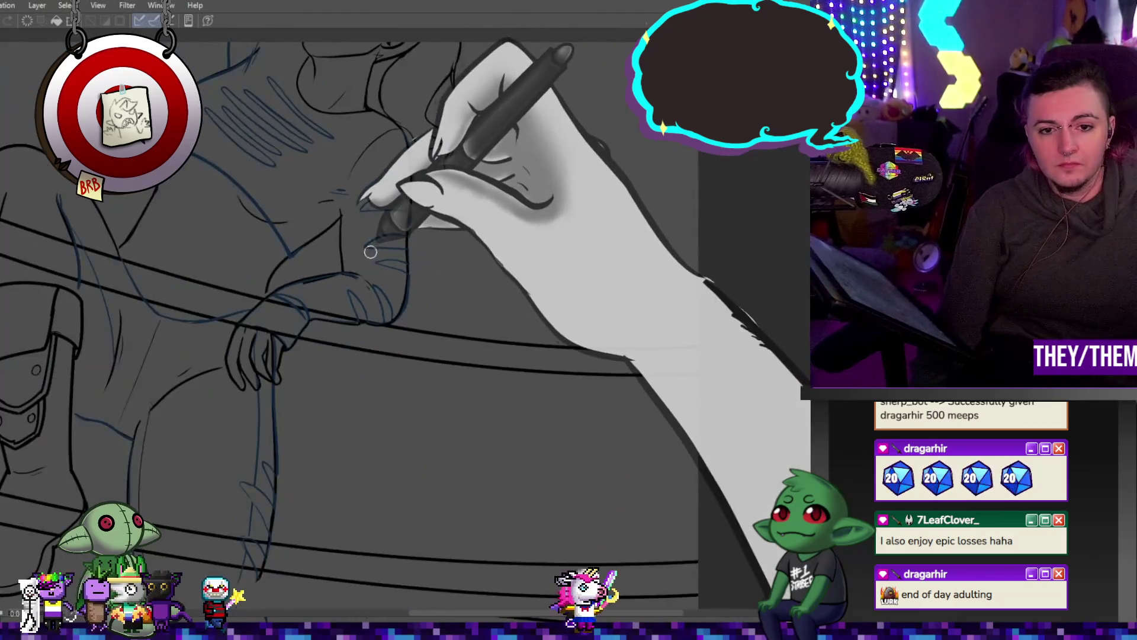
scroll(348, 271, "down", 2)
scroll(331, 291, "up", 2)
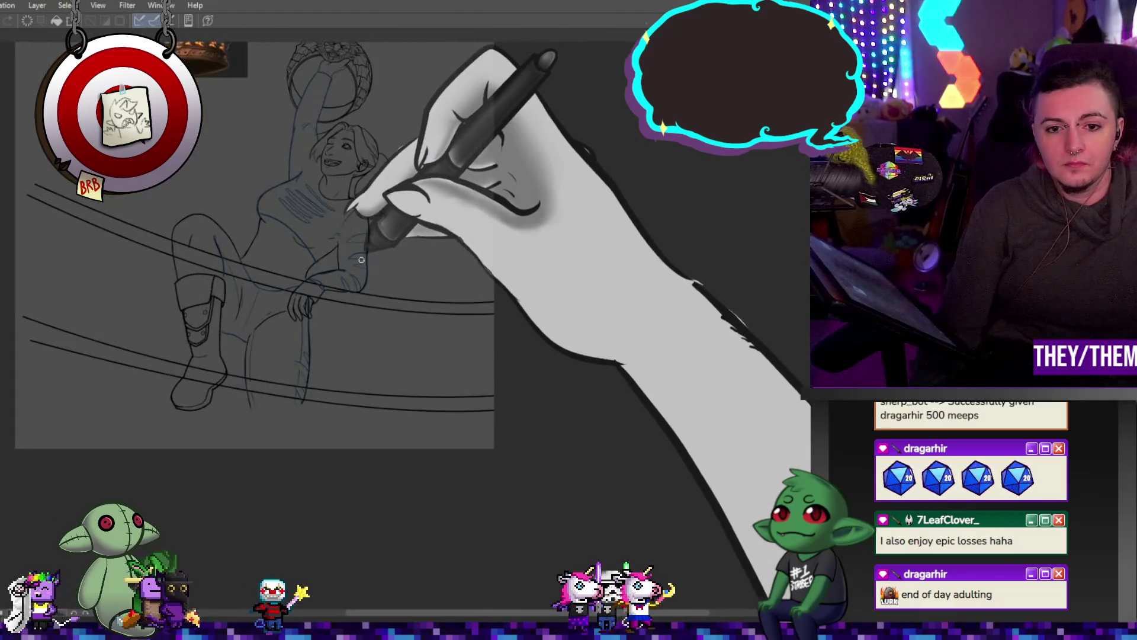
scroll(320, 301, "up", 2)
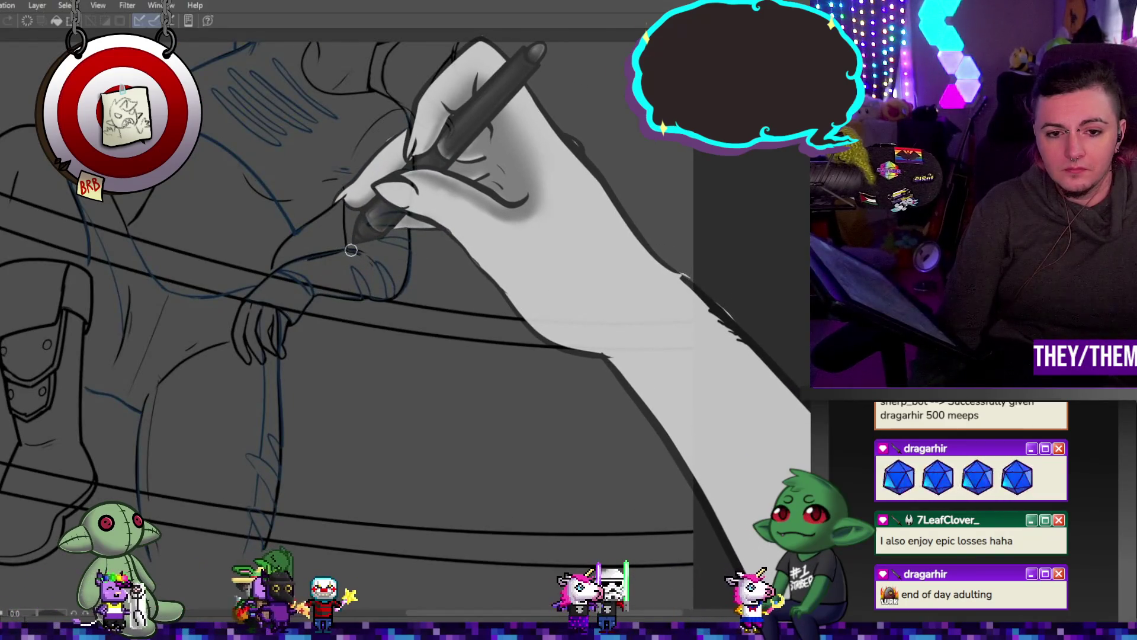
scroll(279, 329, "up", 1)
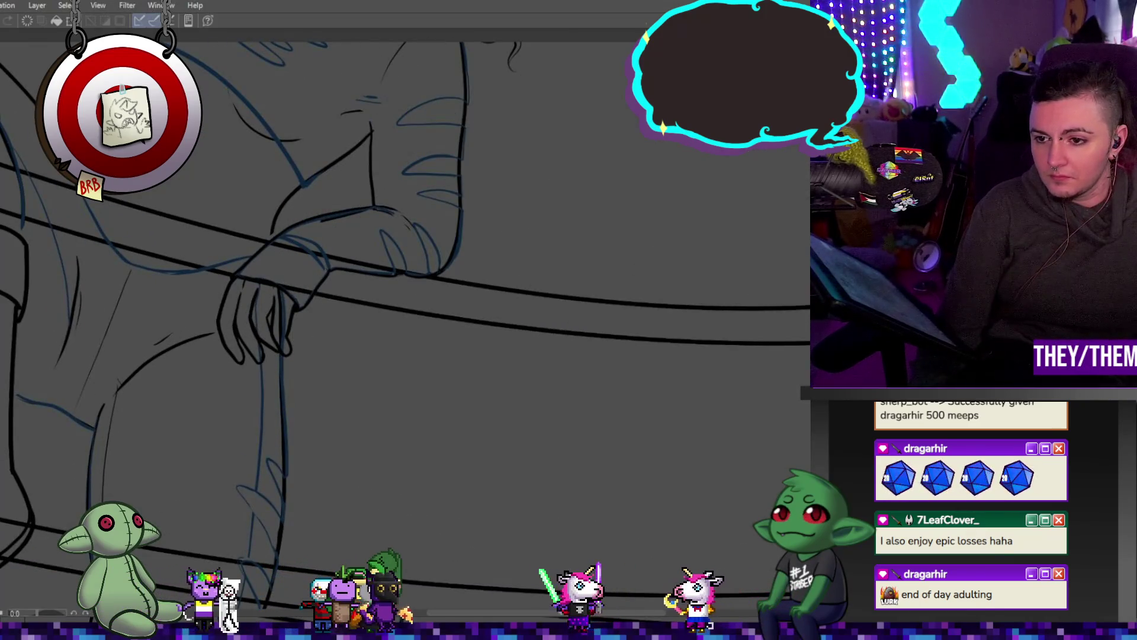
scroll(214, 262, "up", 2)
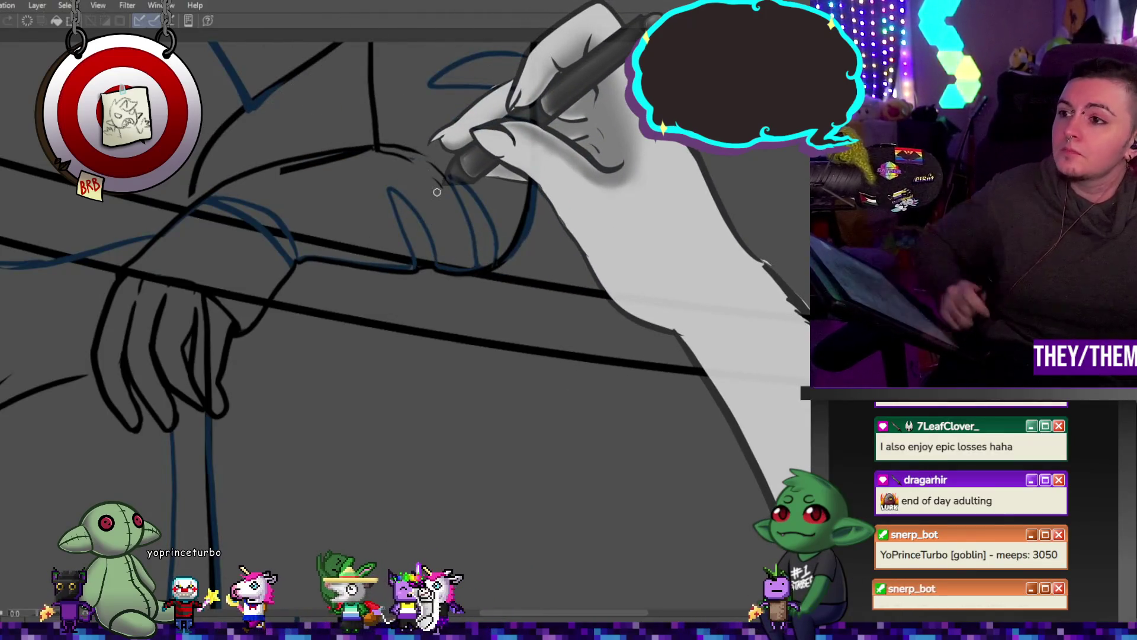
Zoom out to review the inked upper arm, elbow and rope-gripping hand
scroll(255, 254, "down", 3)
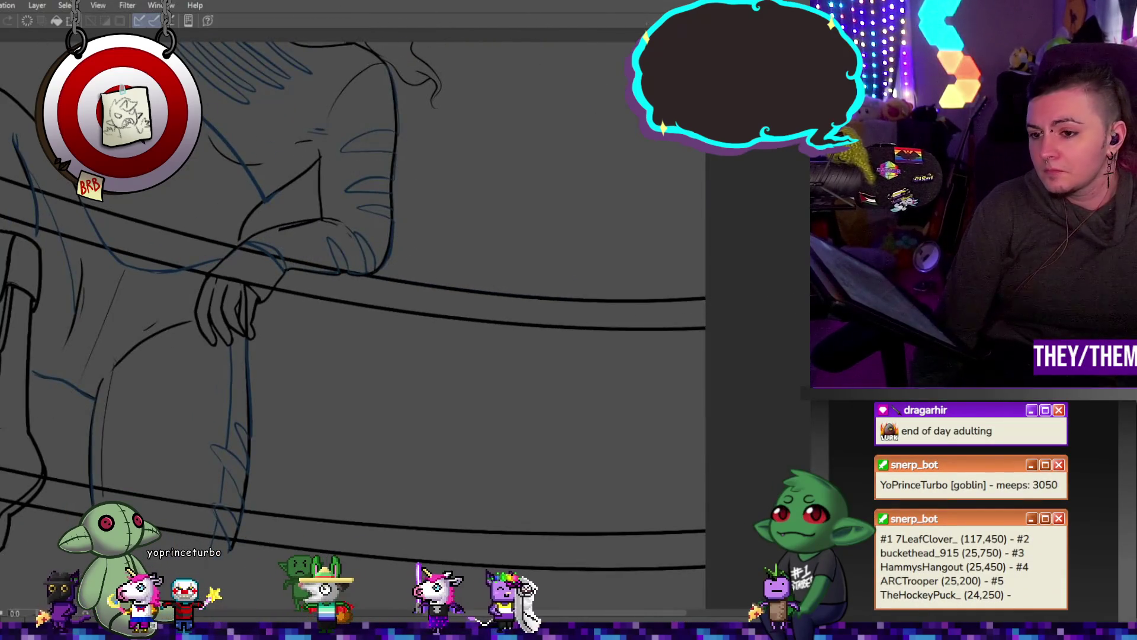
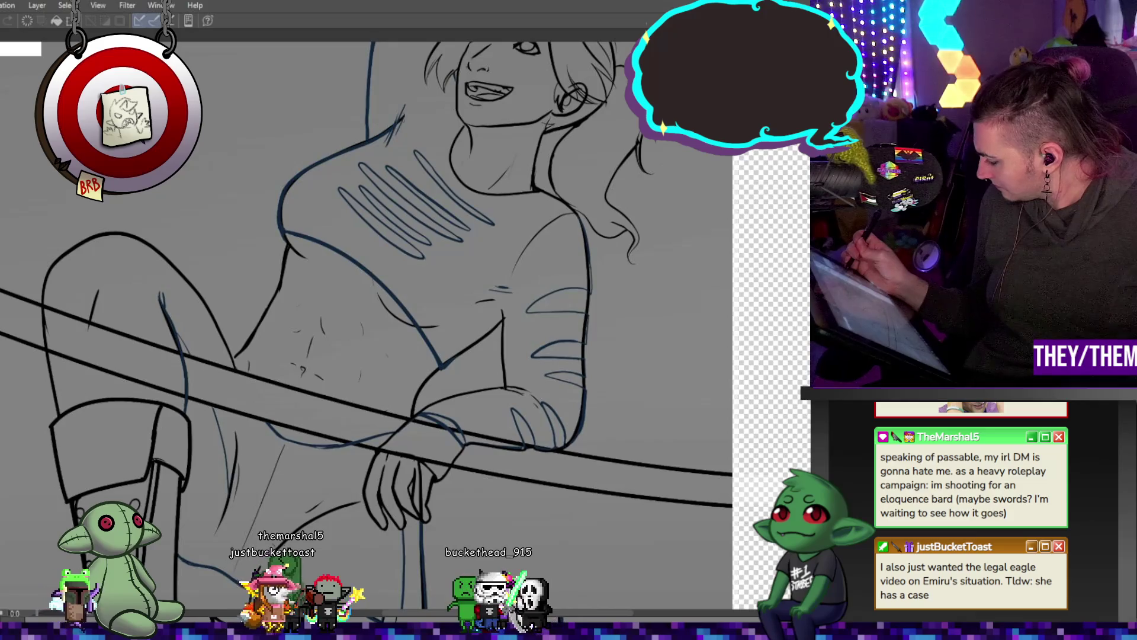
Hide the black lineart, then show it again to compare the forearm and hand with the sketch
key("ctrl+z")
key("ctrl+y")
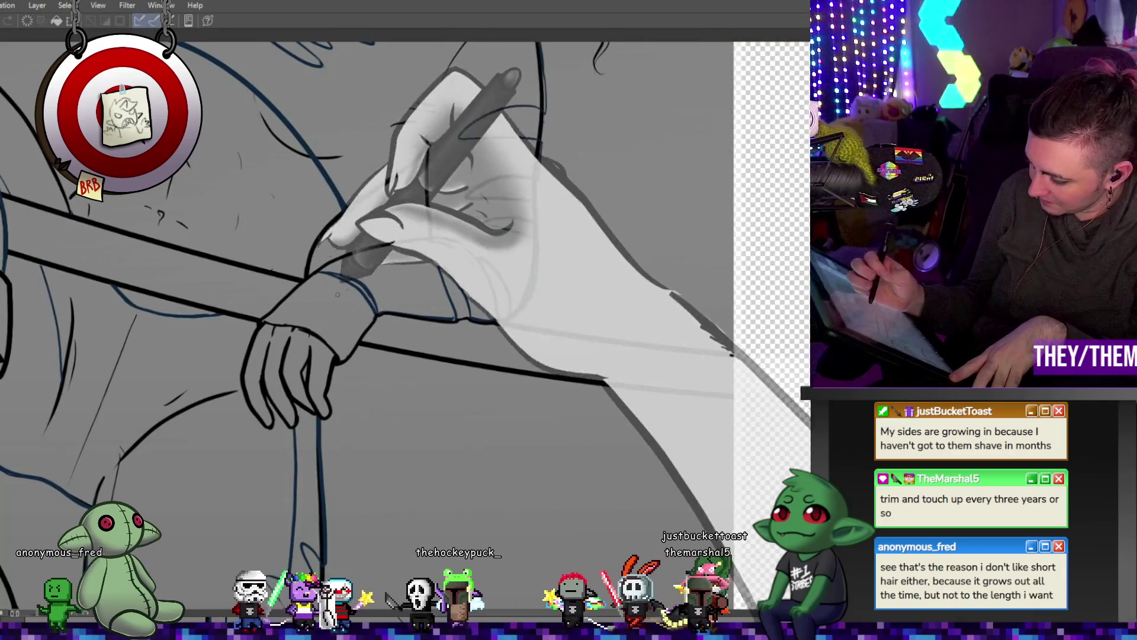
Erase the black line overlapping the arm, then zoom out to review the torso and rope
left_click_drag(601, 381, 340, 314)
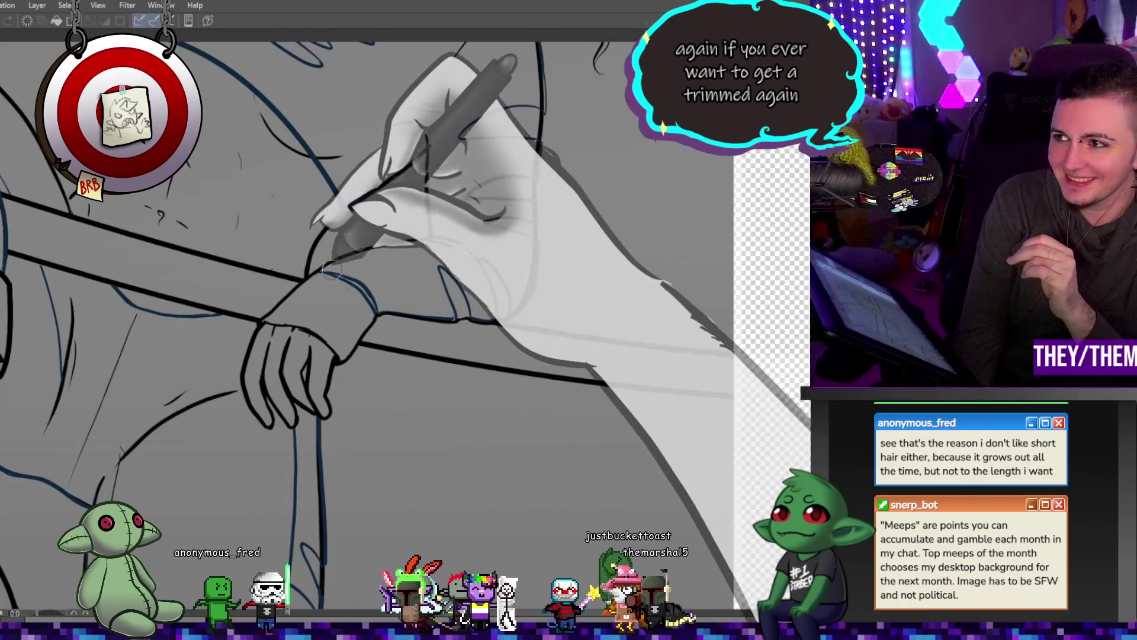
key("ctrl+minus")
mouse_move(332, 148)
left_mouse_down()
mouse_move(269, 173)
mouse_move(327, 220)
left_mouse_up()
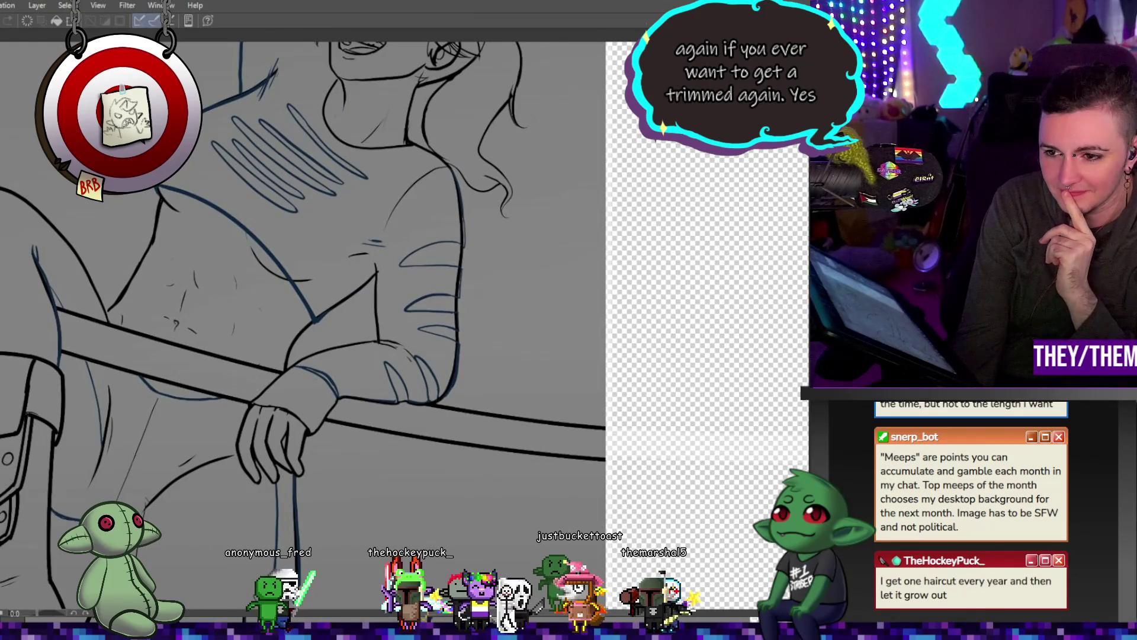
key("ctrl+z")
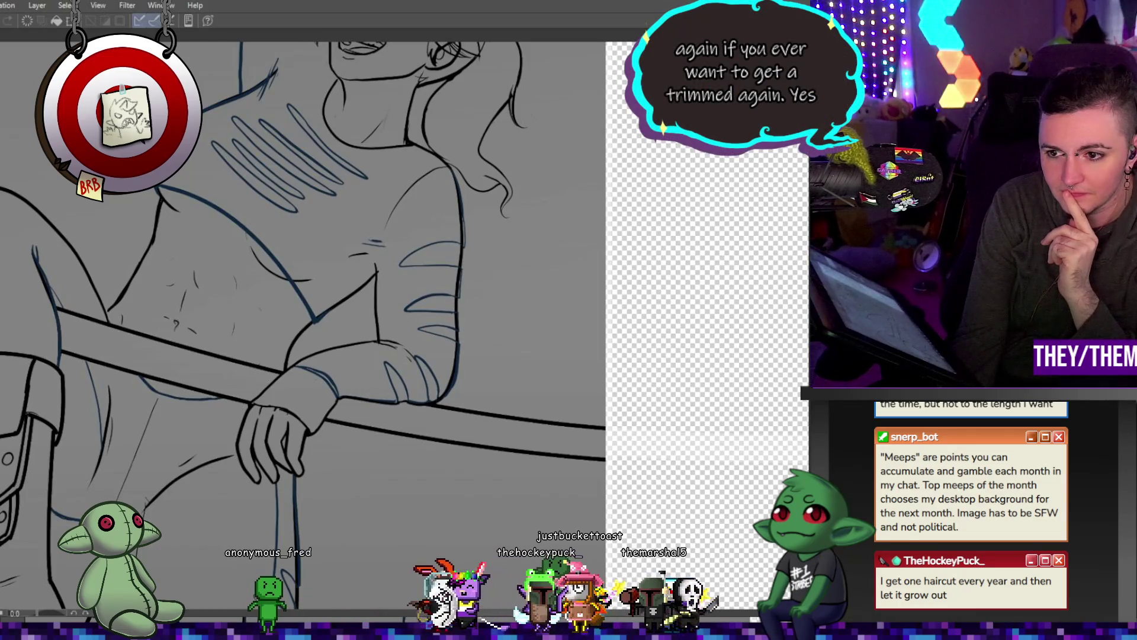
scroll(354, 238, "up", 1)
scroll(354, 239, "up", 1)
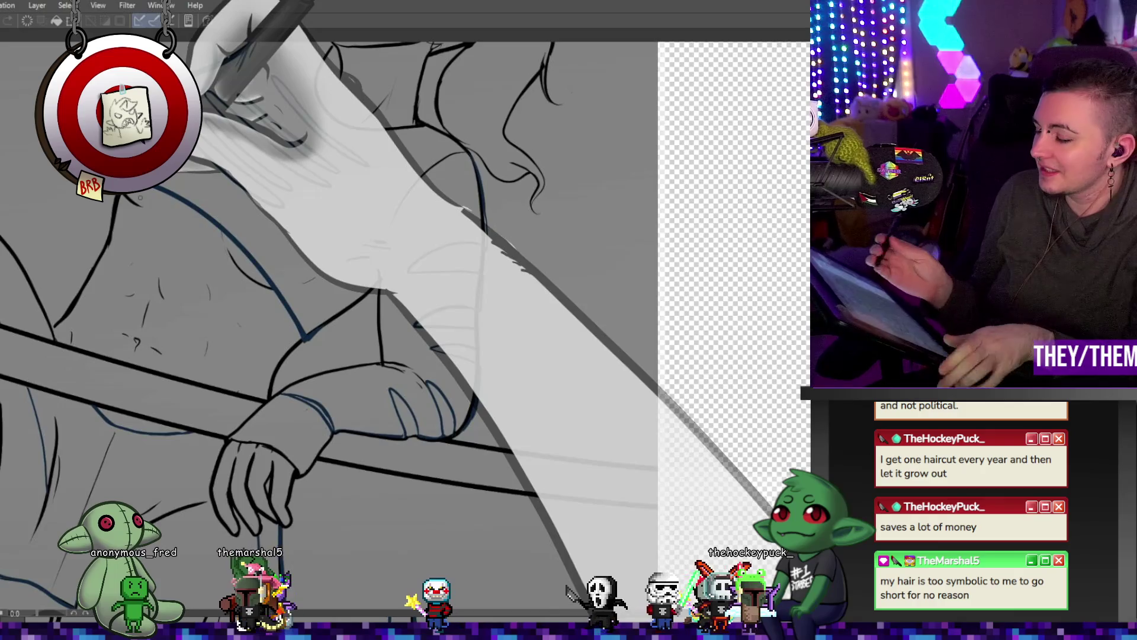
Undo the strokes near the upper-left shoulder so the face, jaw and neck lineart stand alone
left_click_drag(207, 98, 290, 196)
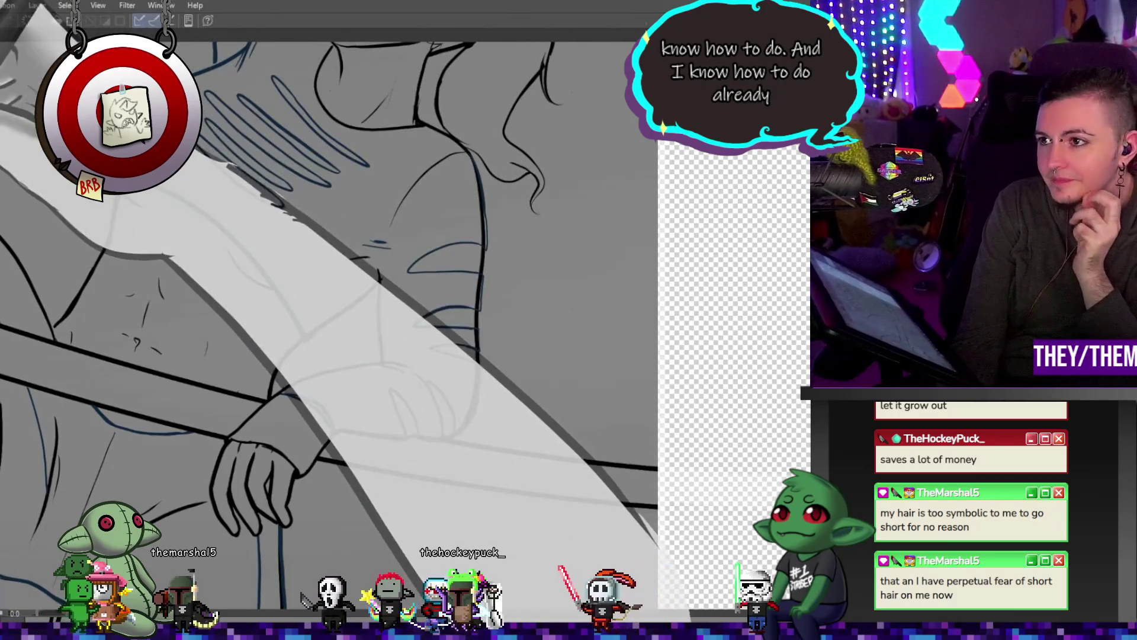
key("ctrl+minus")
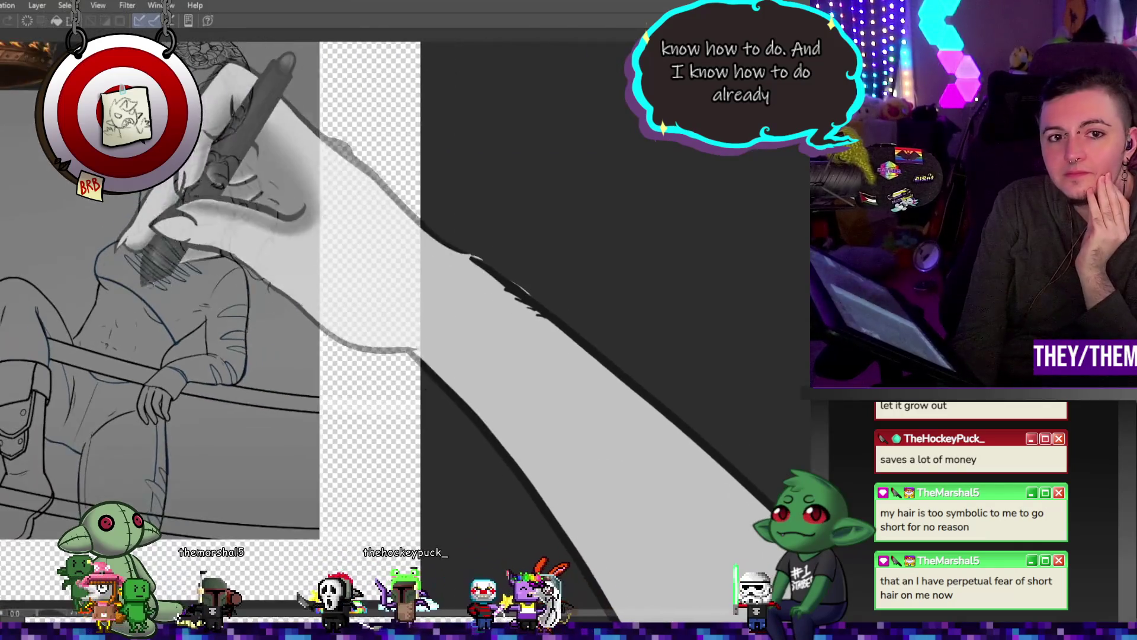
scroll(183, 221, "up", 3)
key("ctrl+z")
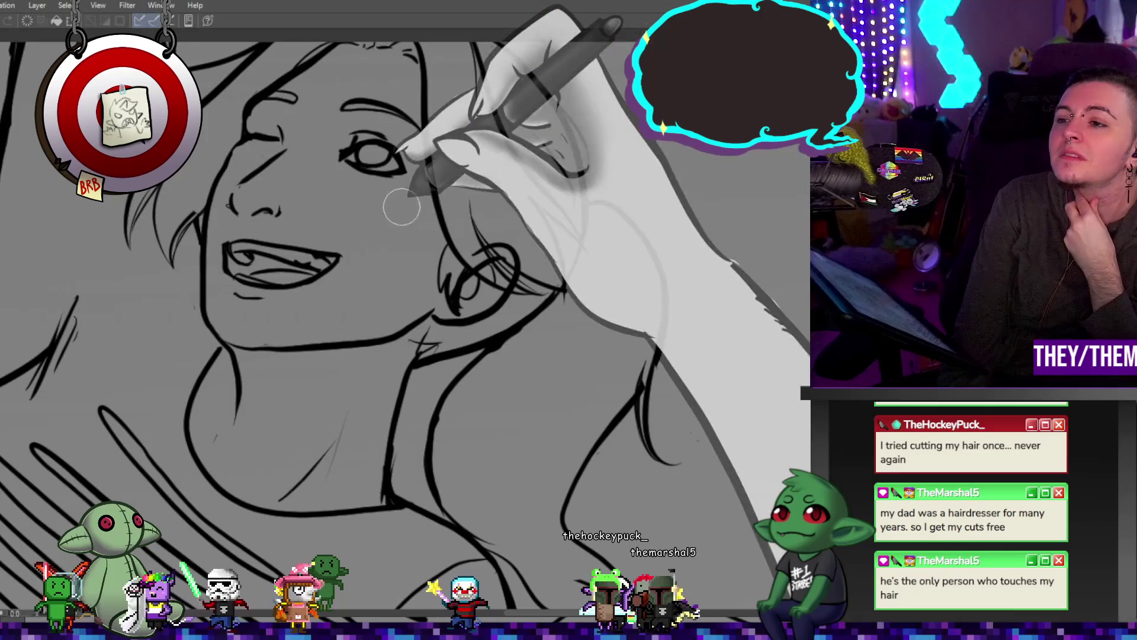
scroll(404, 205, "down", 6)
scroll(311, 225, "up", 2)
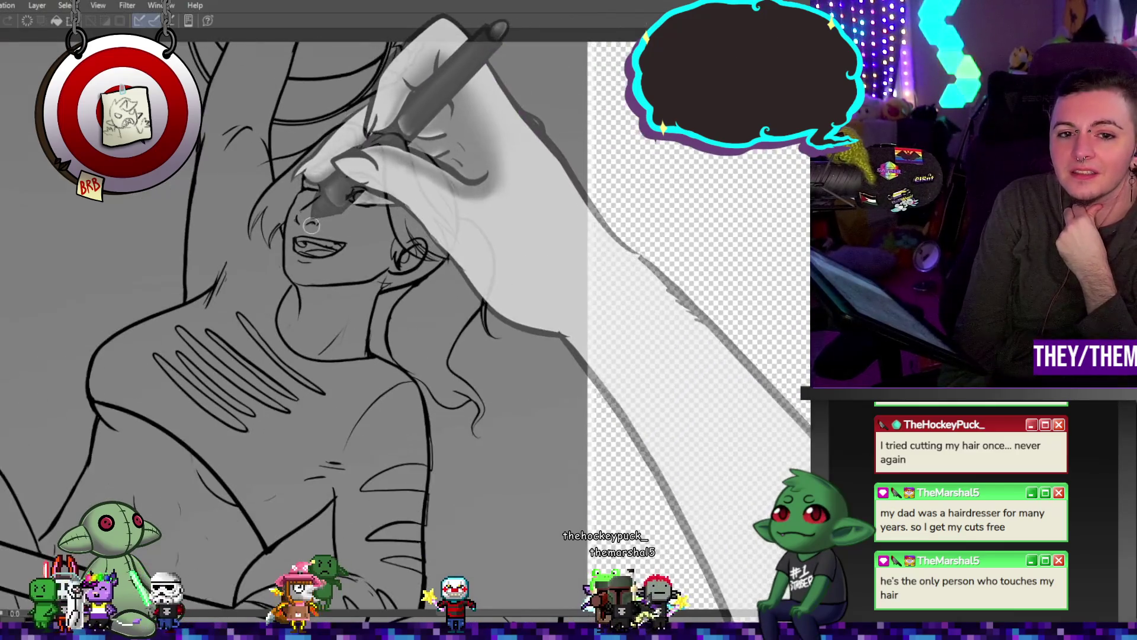
scroll(311, 225, "up", 2)
scroll(260, 295, "up", 1)
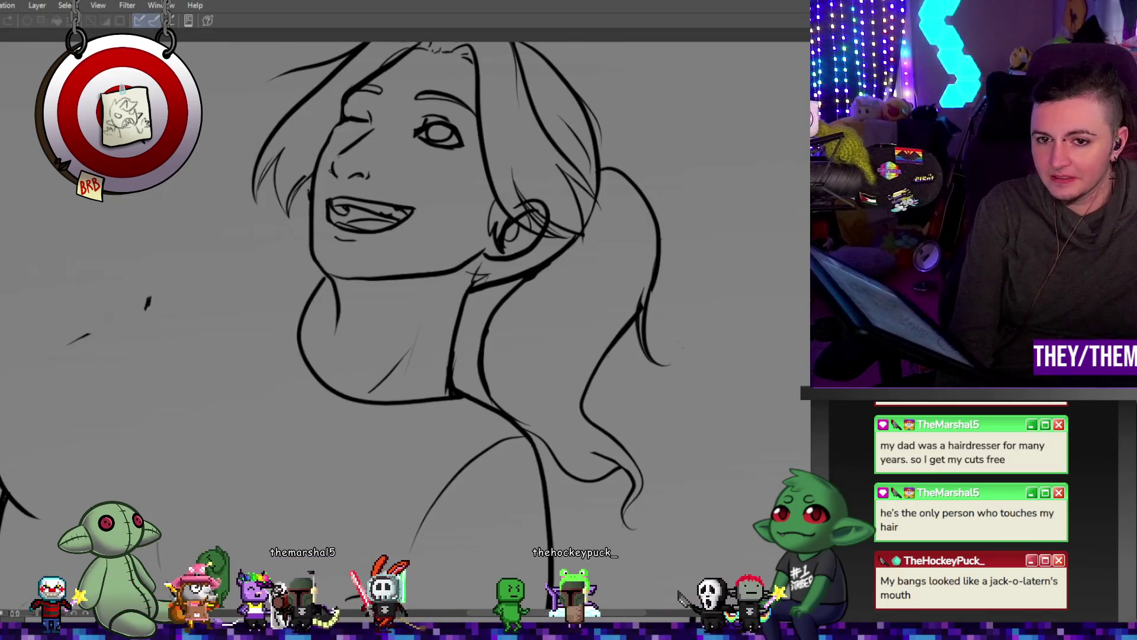
Restore the shoulder outline and hatching, check the whole figure, then zoom back on the face
scroll(444, 293, "down", 3)
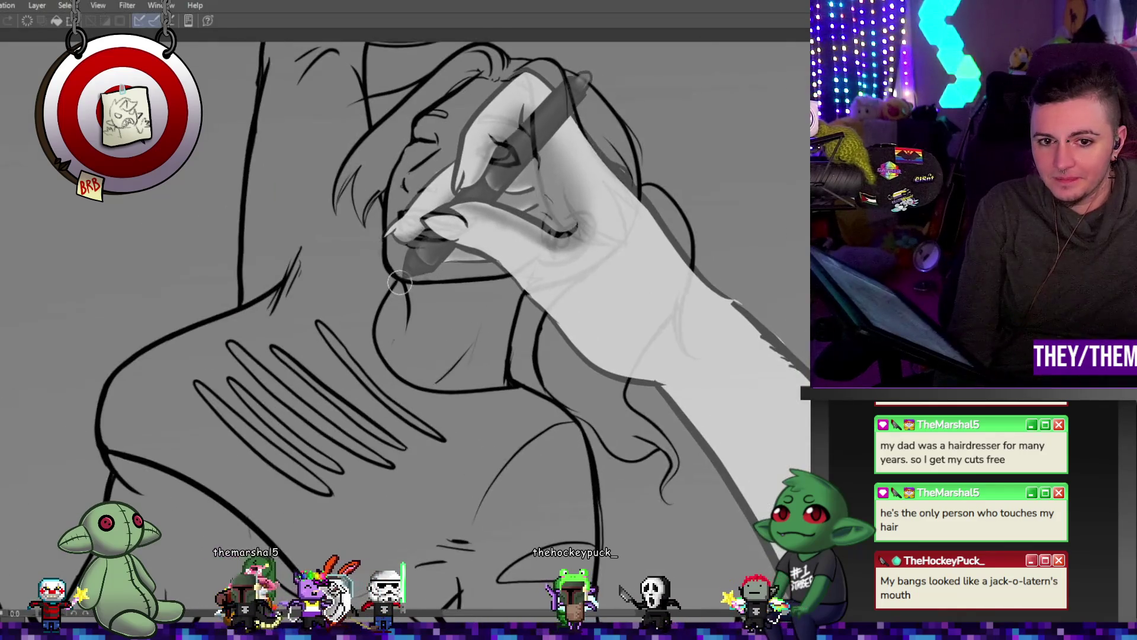
scroll(444, 293, "up", 3)
key("ctrl+z")
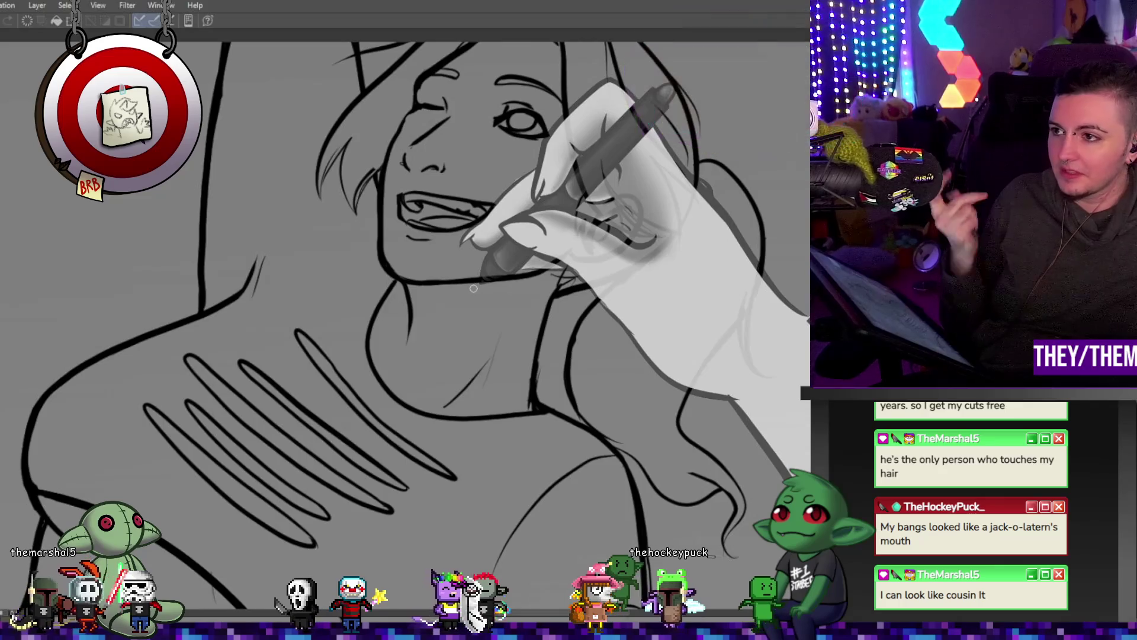
key("ctrl+minus")
key("ctrl+minus")
key("ctrl+plus")
key("ctrl+plus")
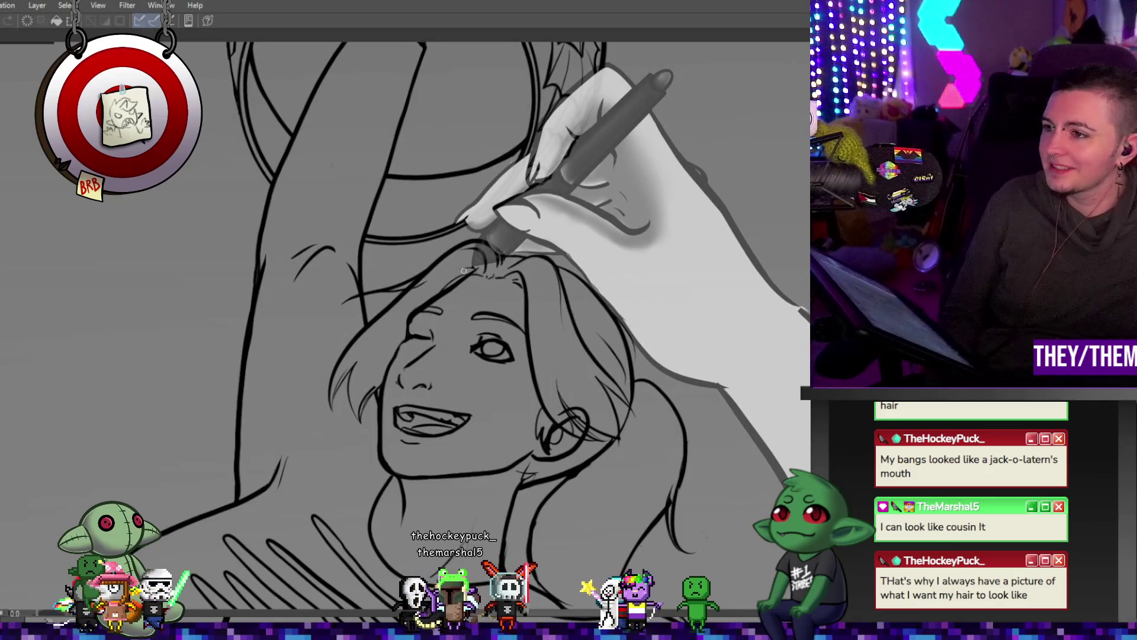
Delete the old face features so the eyes, nose and mouth can be redrawn
key("Delete")
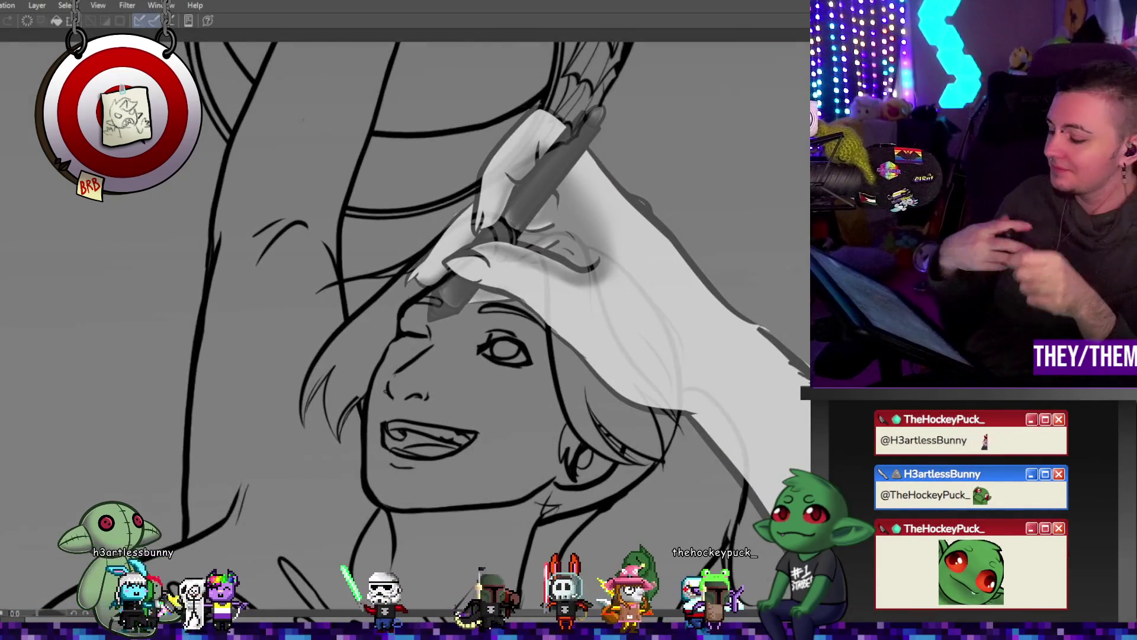
Reposition the raised-arm sketch over the head, ink a hair line beneath it, and enlarge the brush
key("ctrl+z")
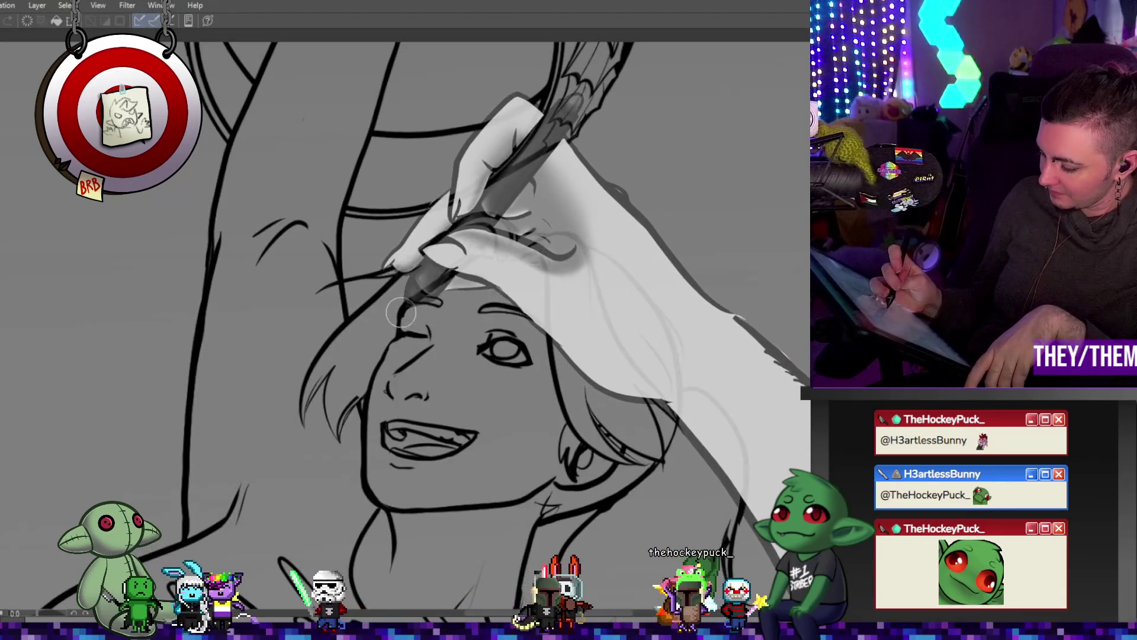
key("ctrl+y")
key("ctrl+z")
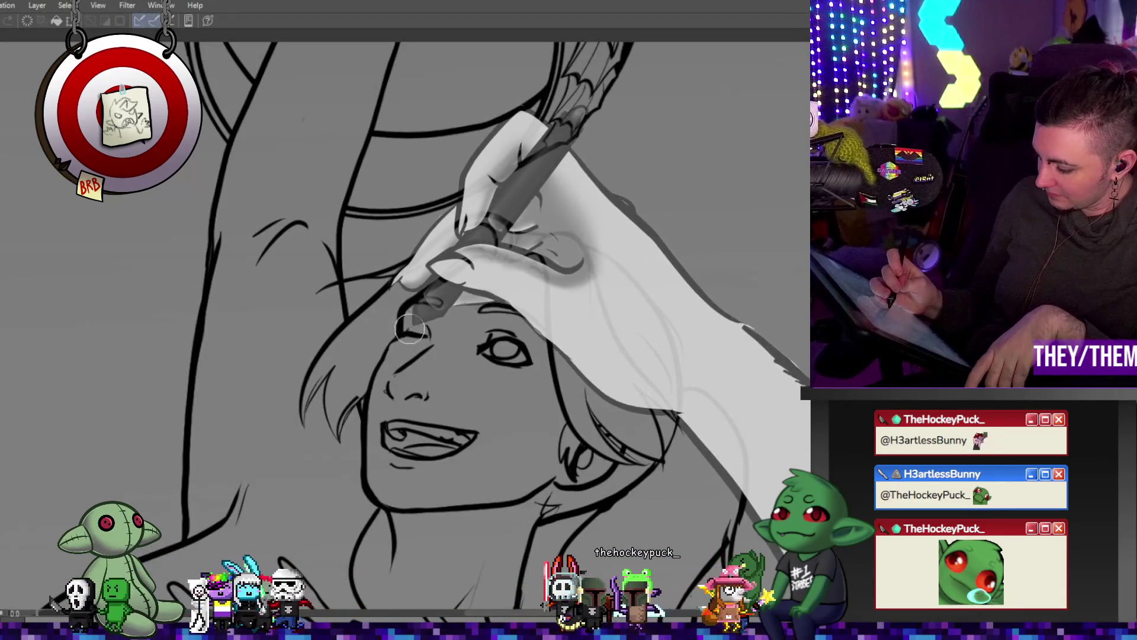
mouse_move(408, 334)
left_mouse_down()
mouse_move(379, 356)
mouse_move(372, 386)
mouse_move(427, 323)
mouse_move(478, 320)
mouse_move(504, 225)
mouse_move(427, 342)
left_mouse_up()
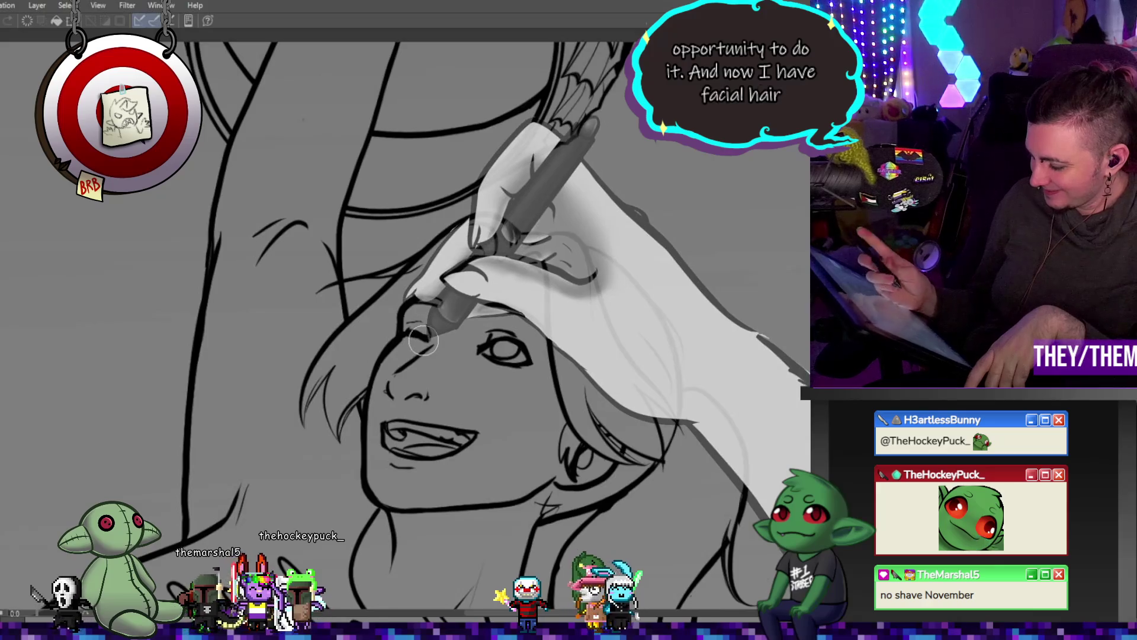
mouse_move(428, 342)
left_mouse_down()
mouse_move(407, 342)
mouse_move(537, 160)
left_mouse_up()
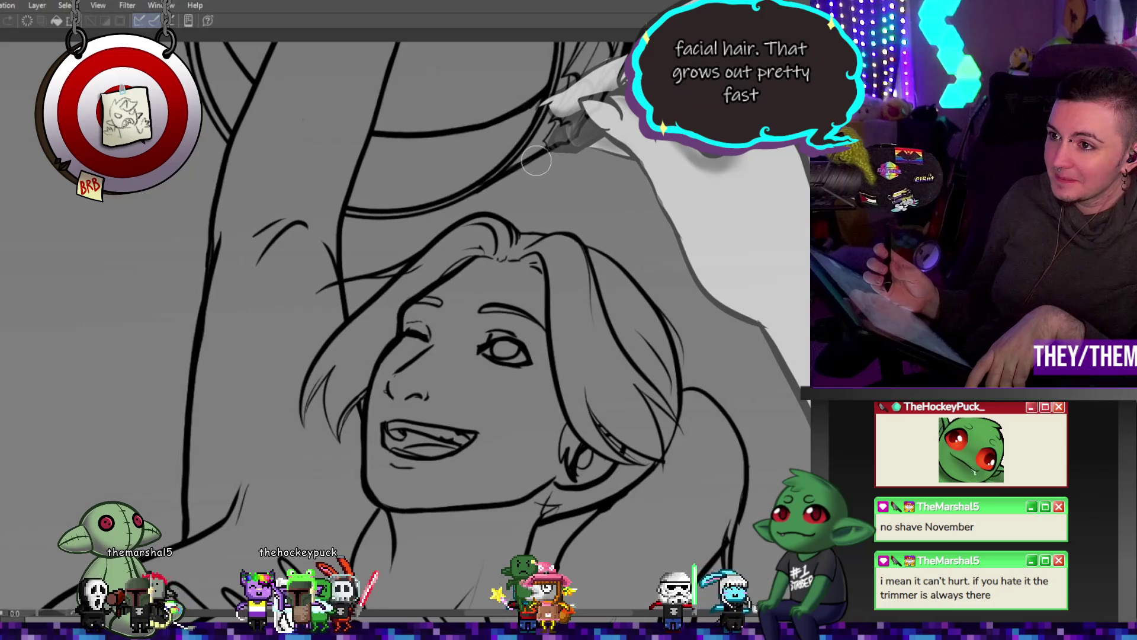
mouse_move(537, 160)
left_mouse_down()
mouse_move(407, 364)
mouse_move(448, 371)
left_mouse_up()
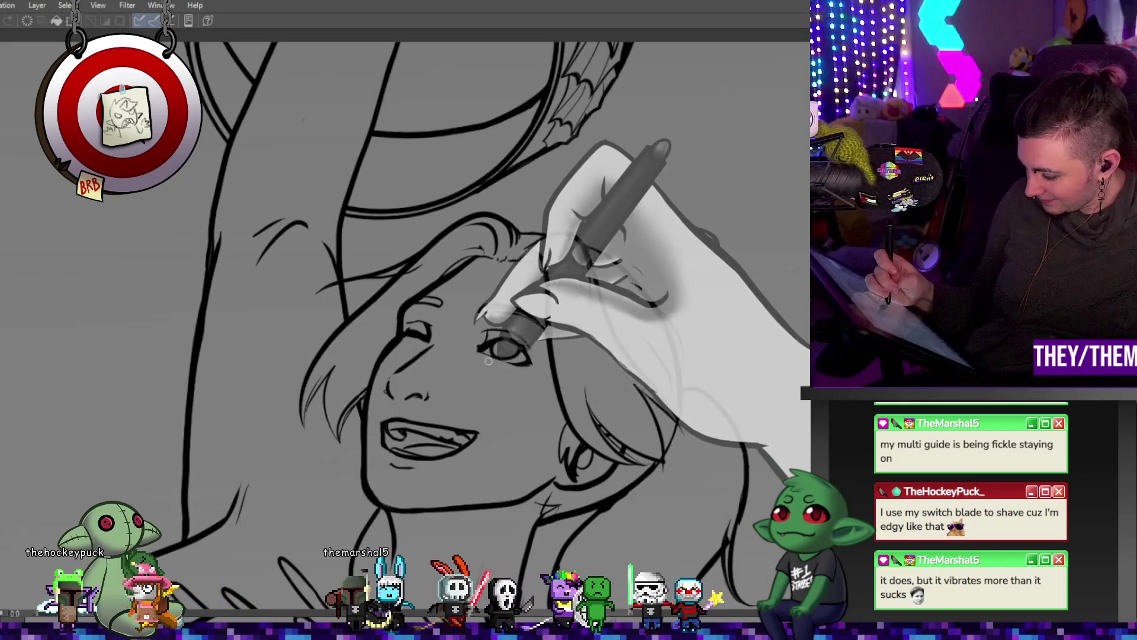
key("e")
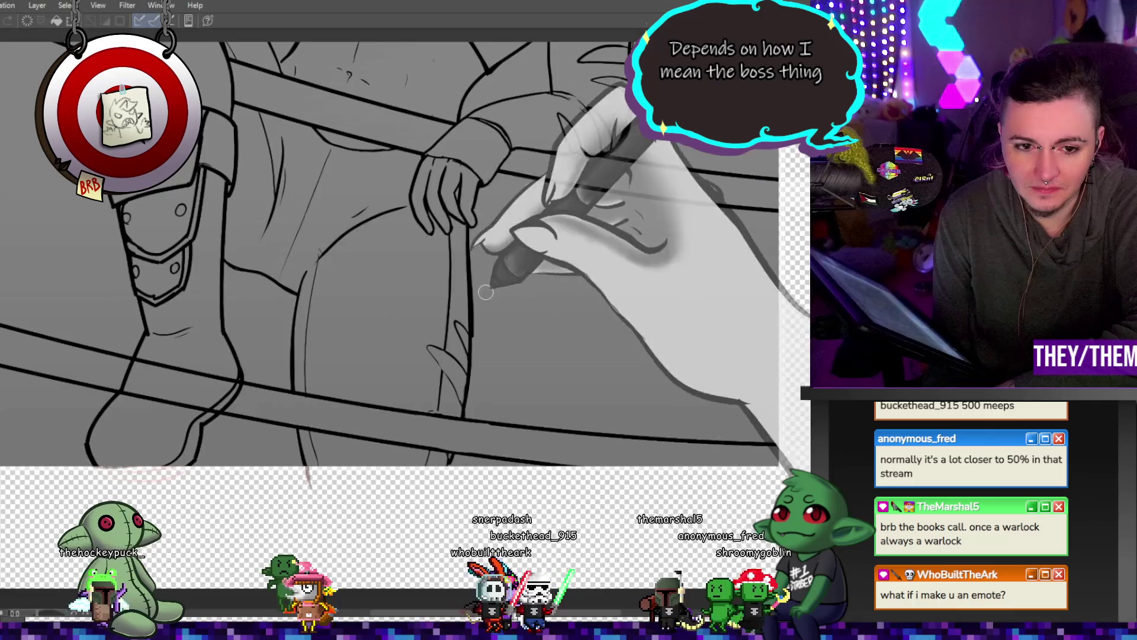
scroll(50, 368, "down", 2)
scroll(50, 368, "up", 2)
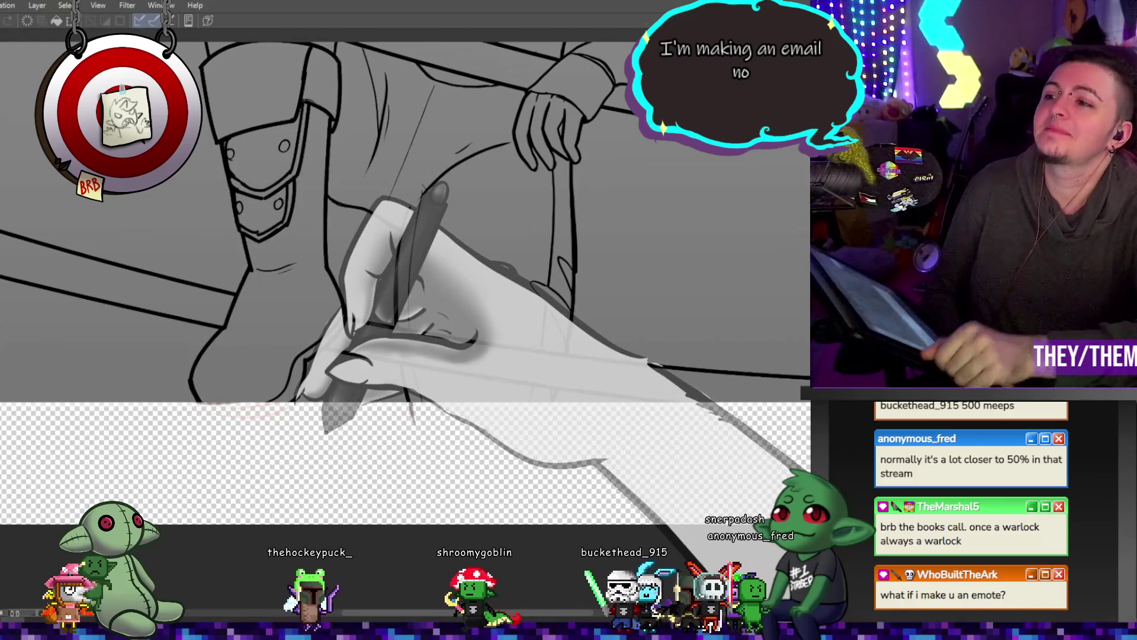
key("ctrl+0")
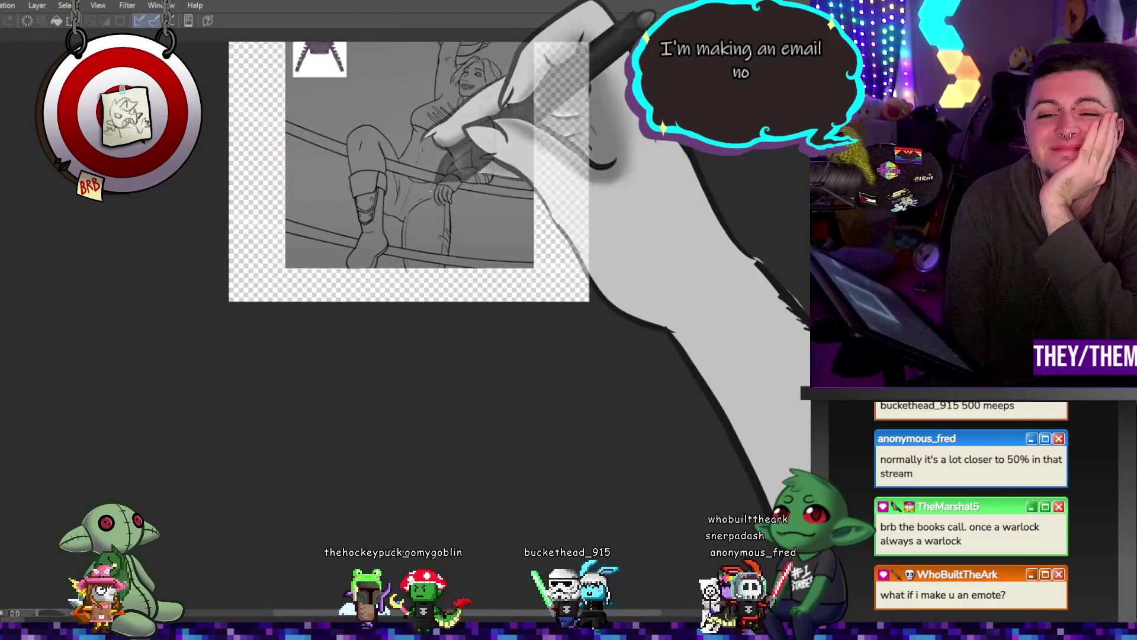
scroll(703, 279, "up", 3)
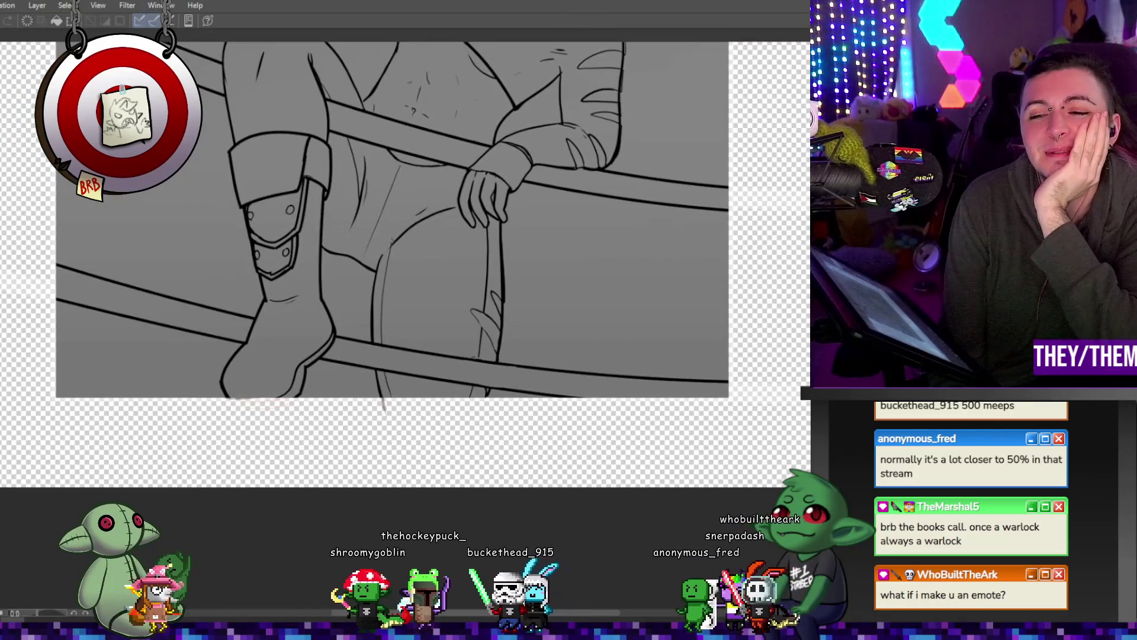
scroll(386, 251, "up", 2)
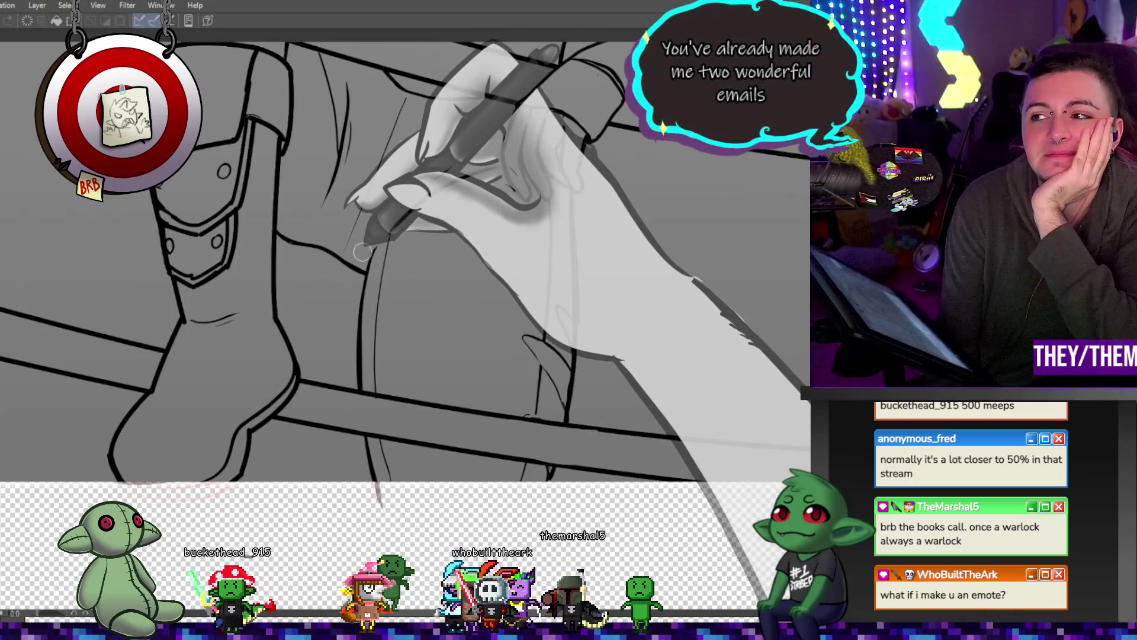
scroll(379, 237, "down", 3)
scroll(423, 201, "down", 2)
scroll(422, 201, "up", 3)
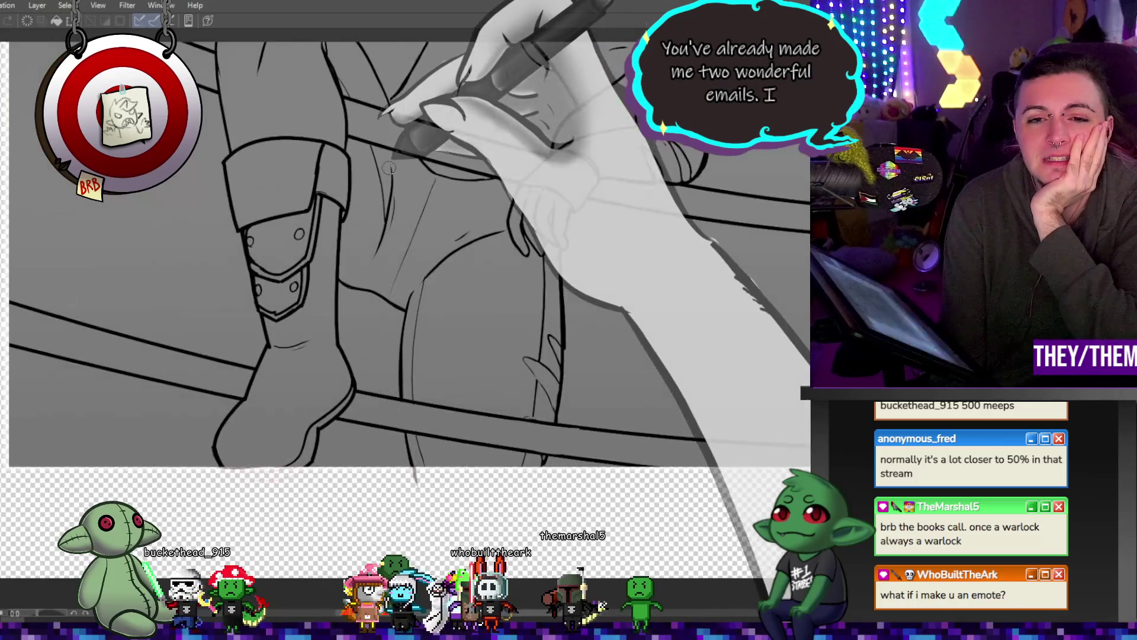
scroll(417, 192, "down", 1)
scroll(376, 170, "up", 3)
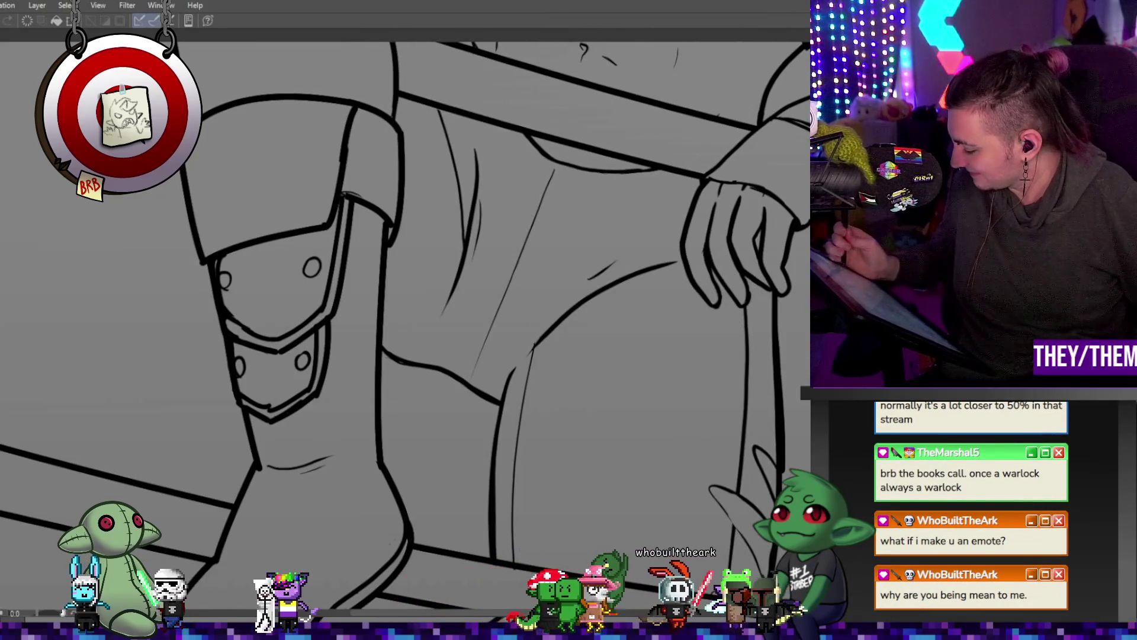
Remove and restore the latest boot and leg lines, then zoom out to see more of the figure
key("Delete")
key("ctrl+z")
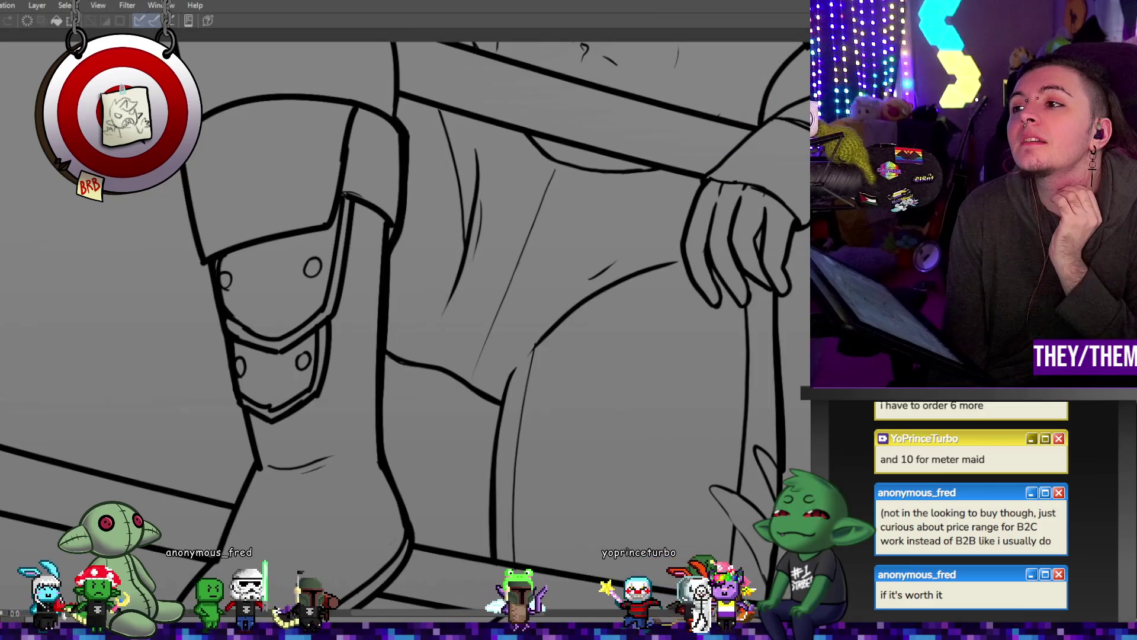
key("ctrl+0")
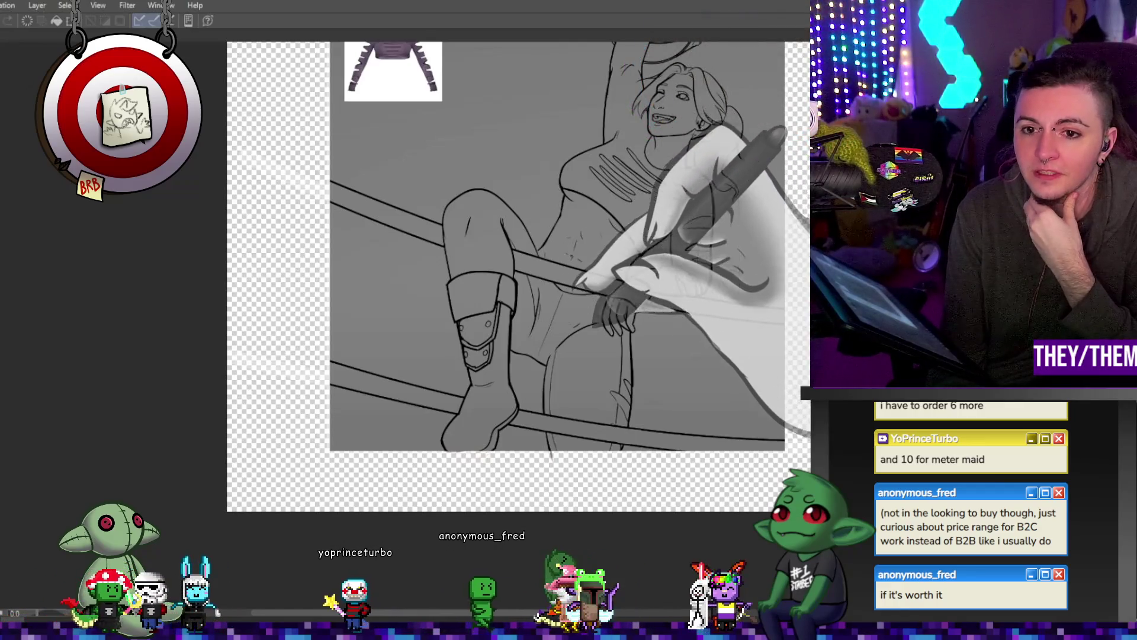
key("ctrl+minus")
key("ctrl+plus")
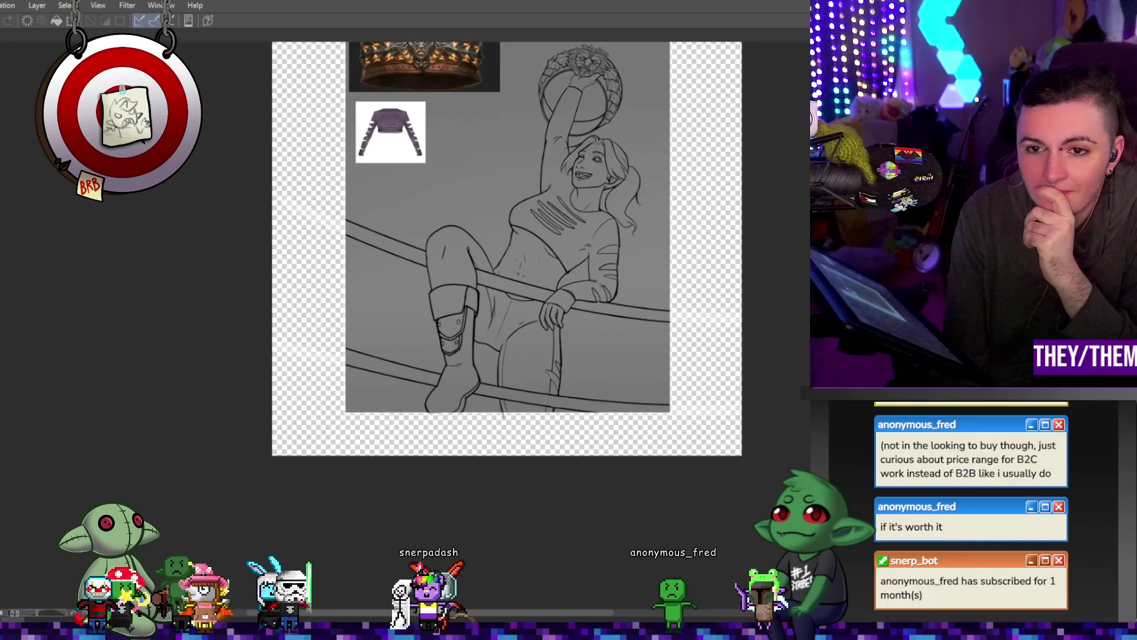
Scroll the canvas down to bring the crop top and sleeves into view
scroll(803, 366, "down", 1)
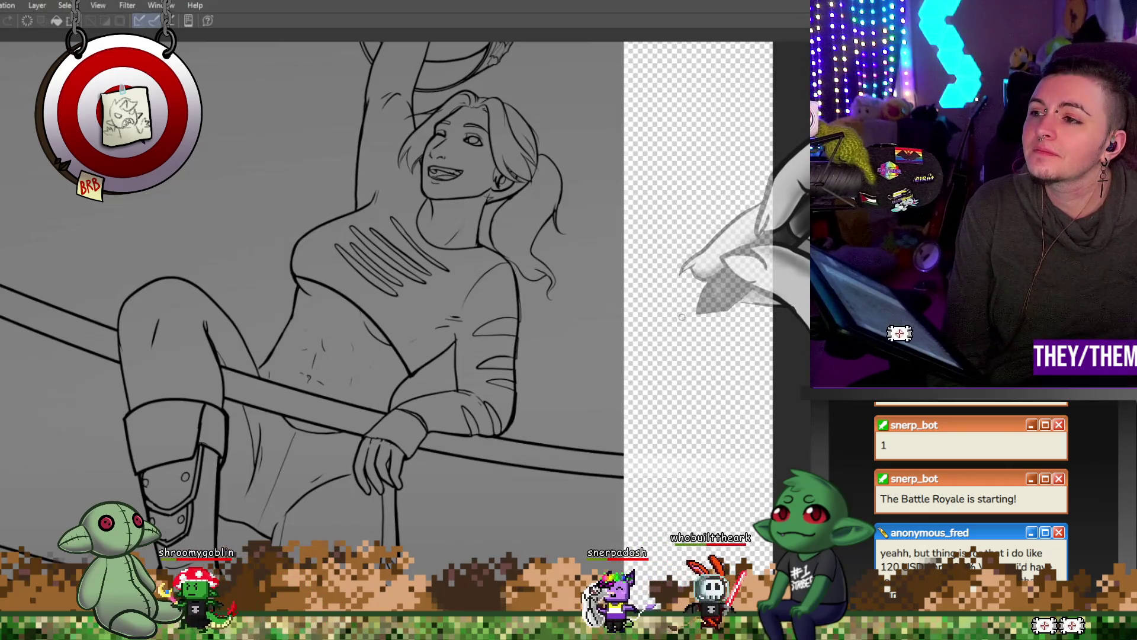
Scroll up to frame the hand gripping the rope, then back down toward the midriff
scroll(502, 253, "up", 3)
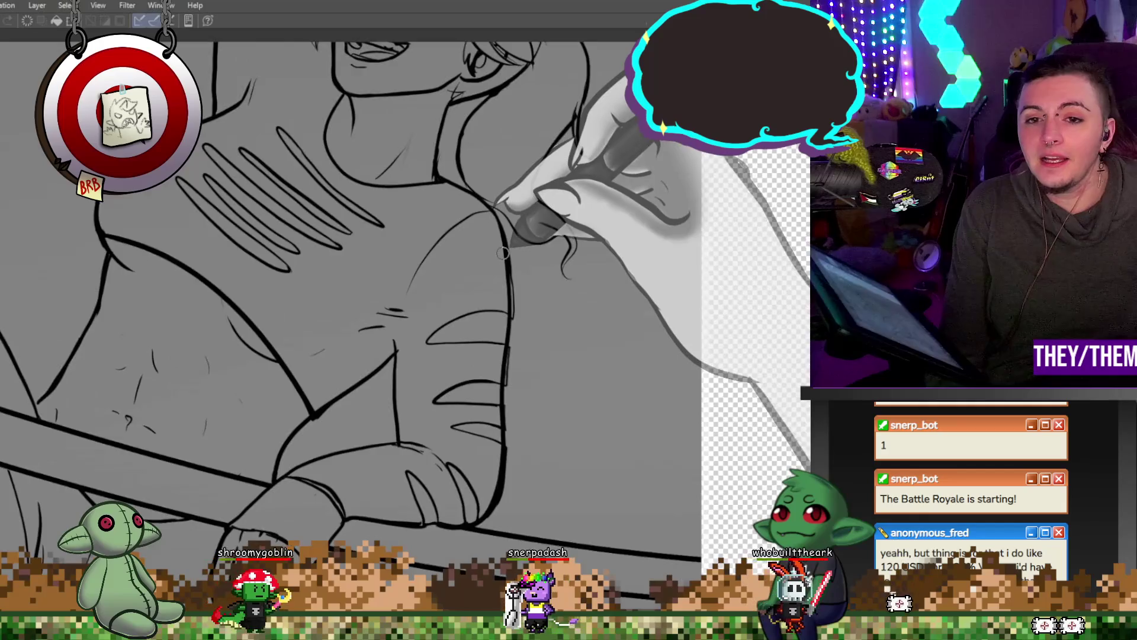
scroll(503, 253, "up", 2)
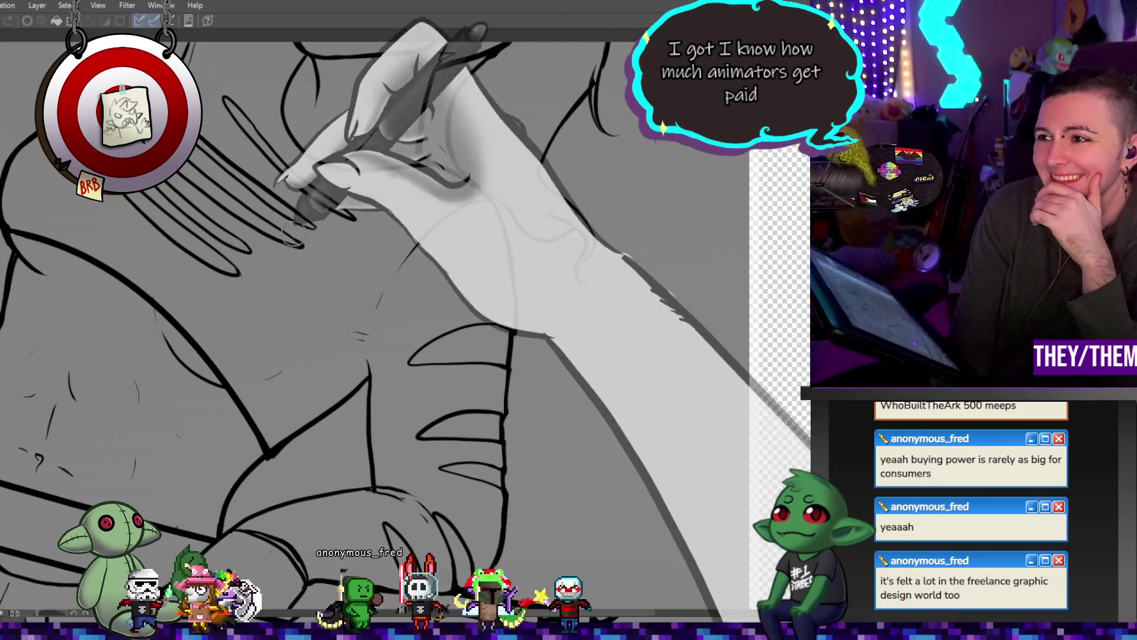
scroll(379, 296, "down", 5)
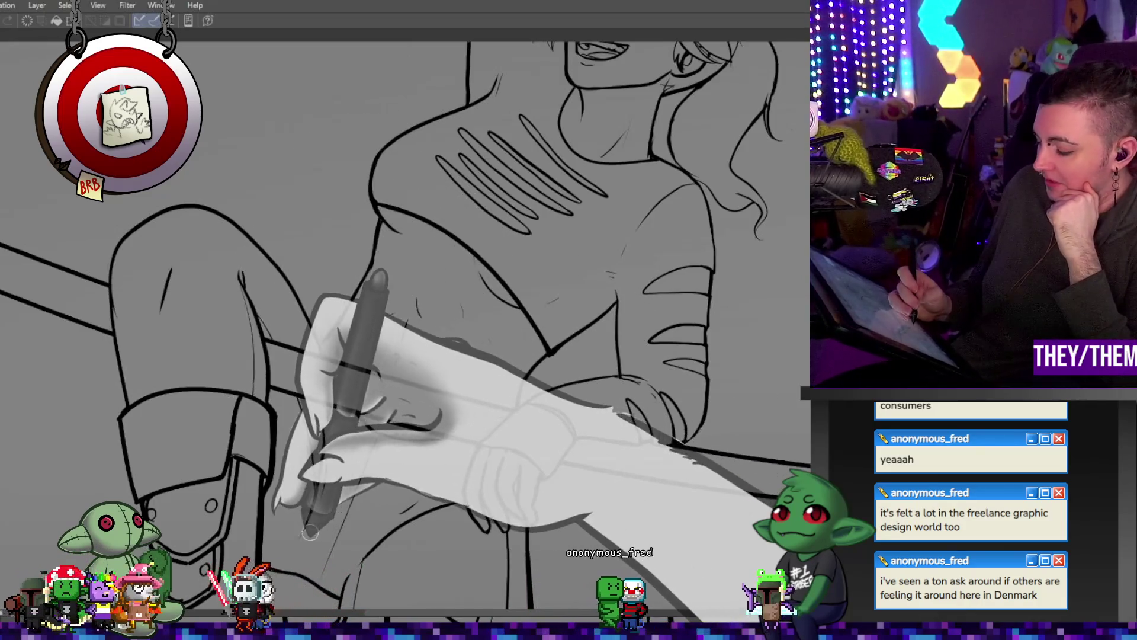
Scroll across the torso and face lineart, then redo the last undone stroke
scroll(385, 391, "down", 3)
scroll(510, 308, "up", 5)
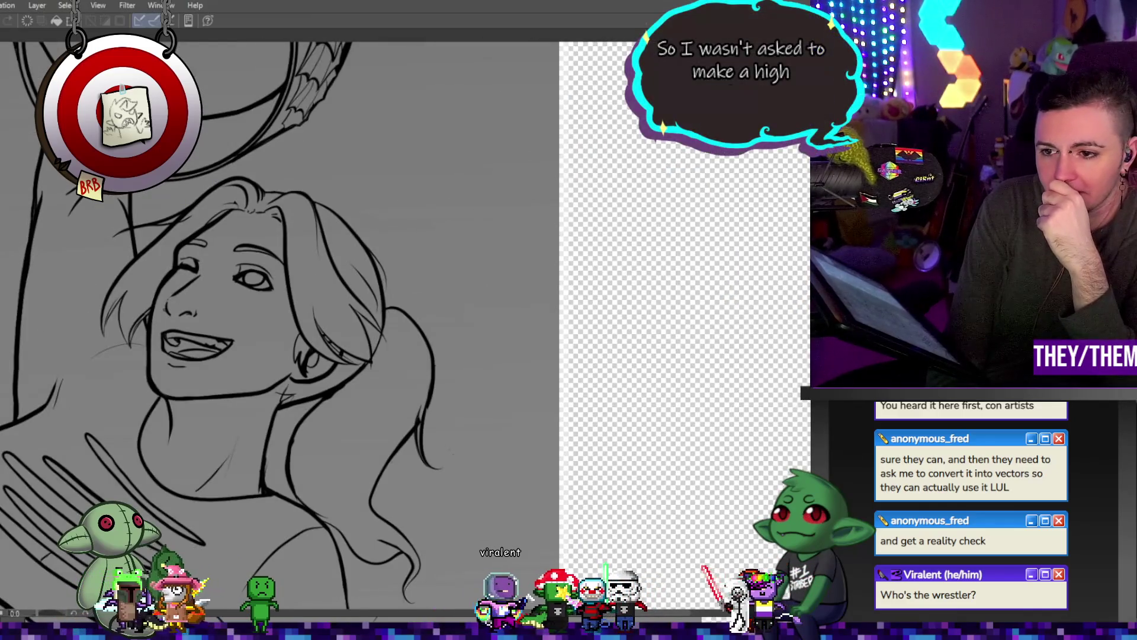
key("ctrl+y")
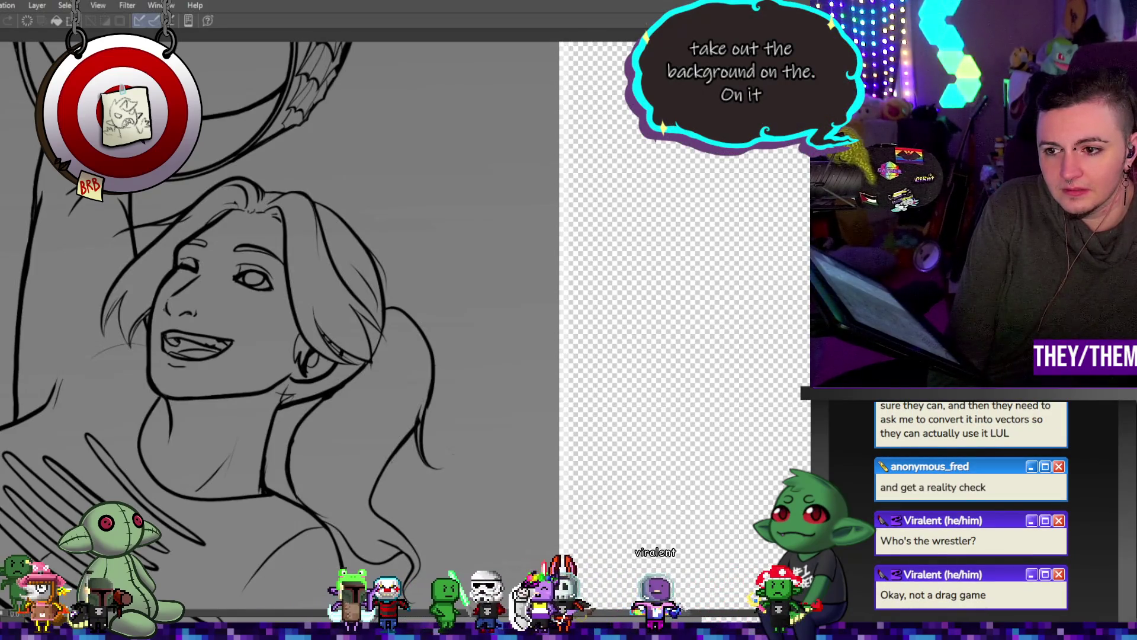
scroll(486, 304, "down", 5)
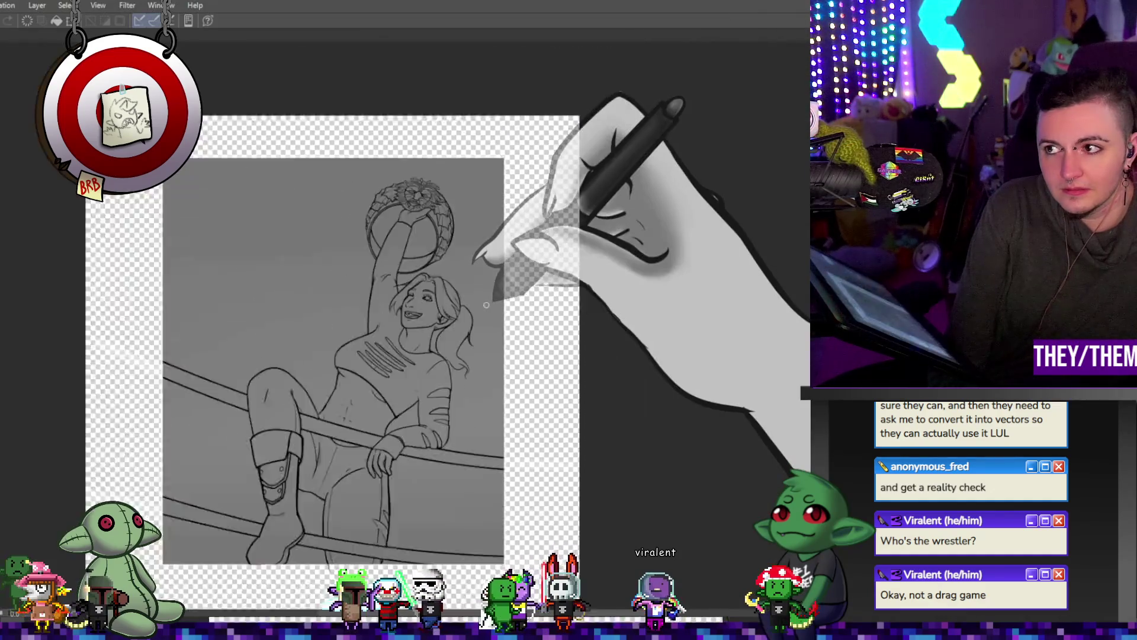
scroll(486, 304, "up", 2)
scroll(486, 304, "up", 2)
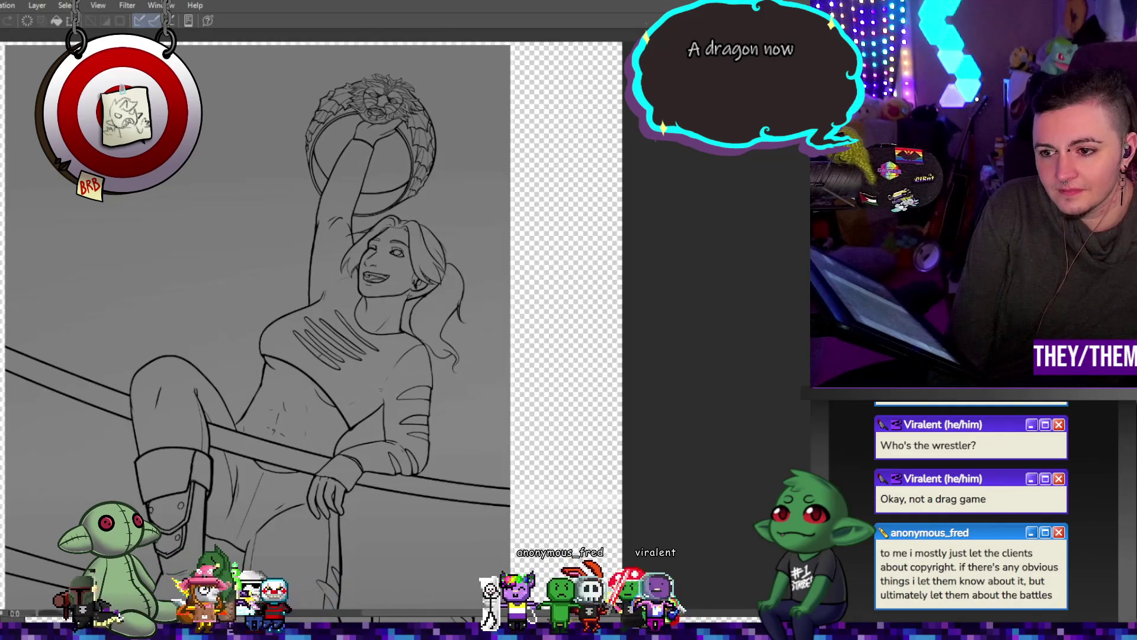
scroll(343, 274, "down", 3)
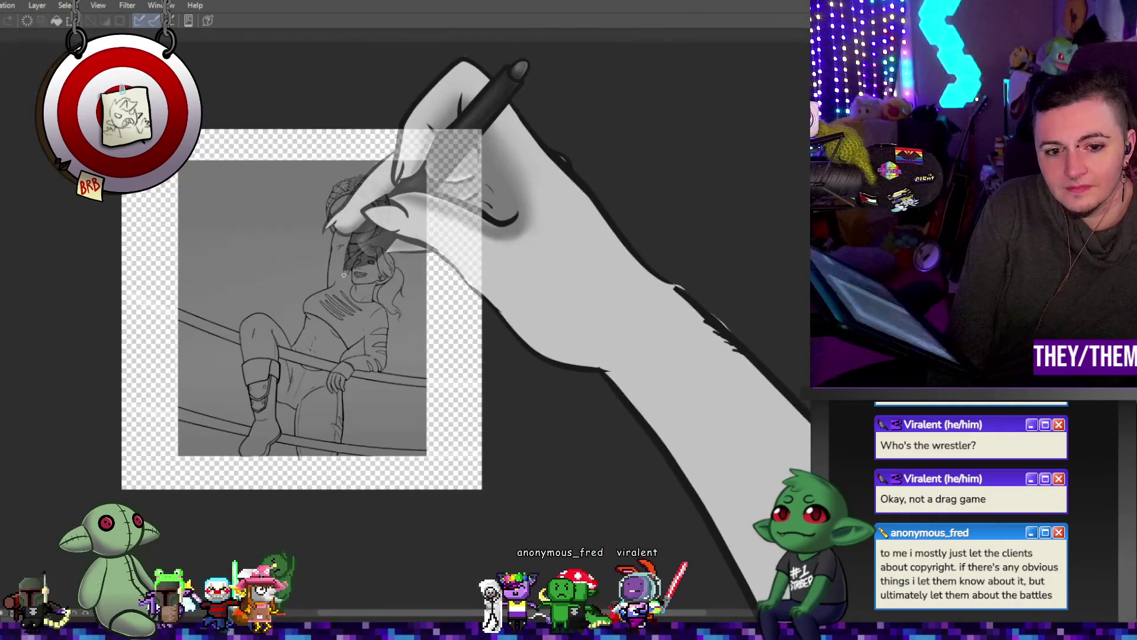
scroll(355, 264, "up", 3)
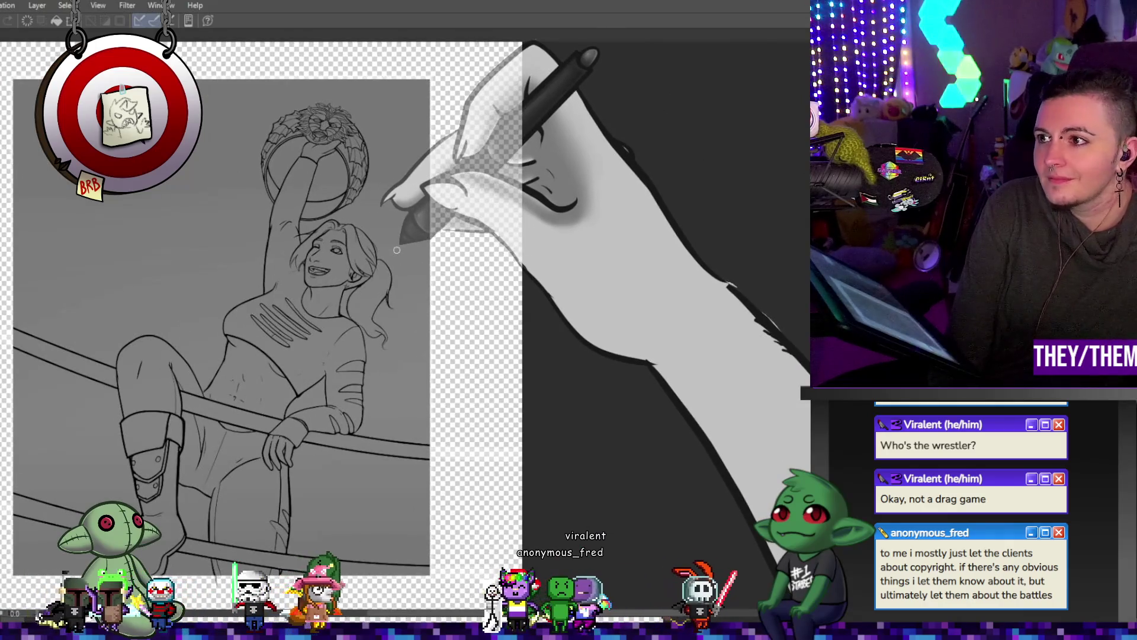
mouse_move(397, 250)
left_mouse_down()
mouse_move(443, 129)
mouse_move(429, 148)
left_mouse_up()
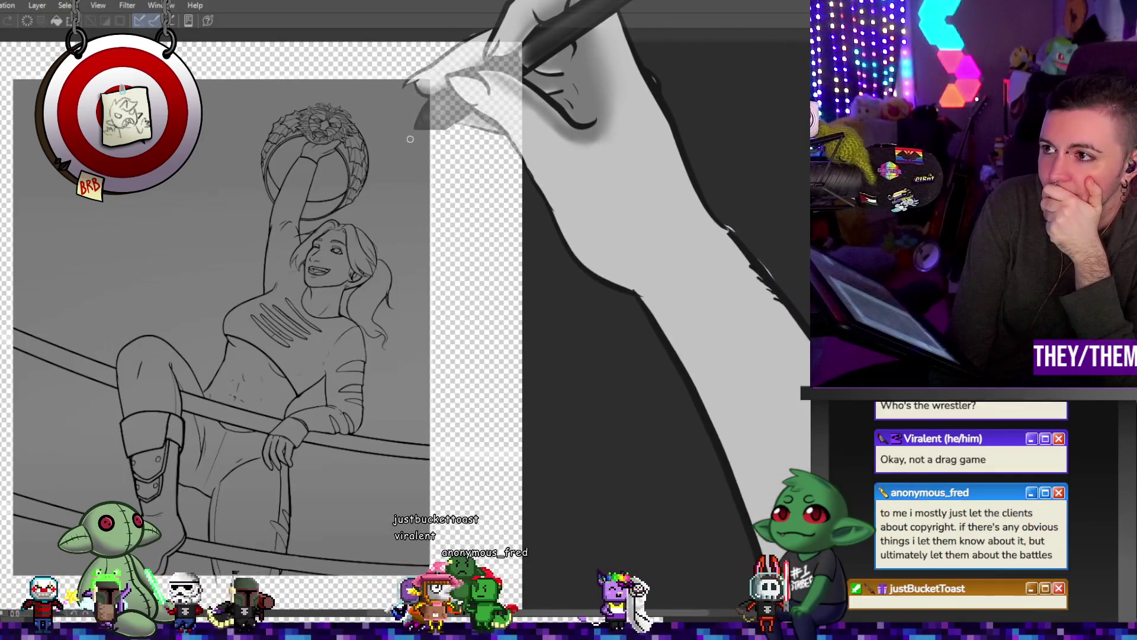
left_click_drag(429, 148, 201, 160)
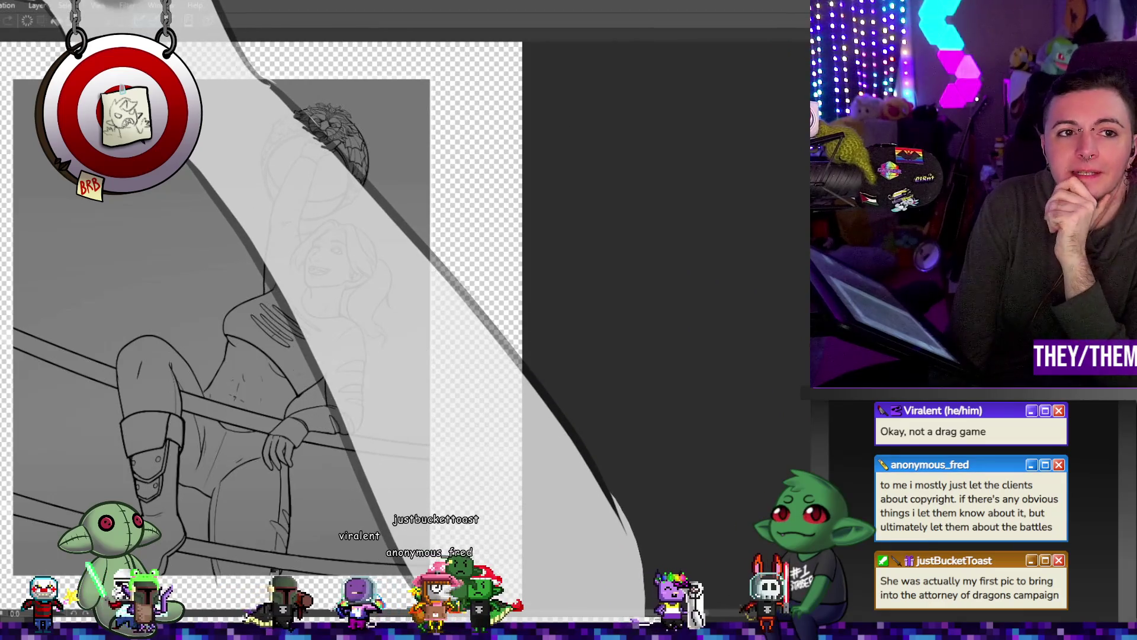